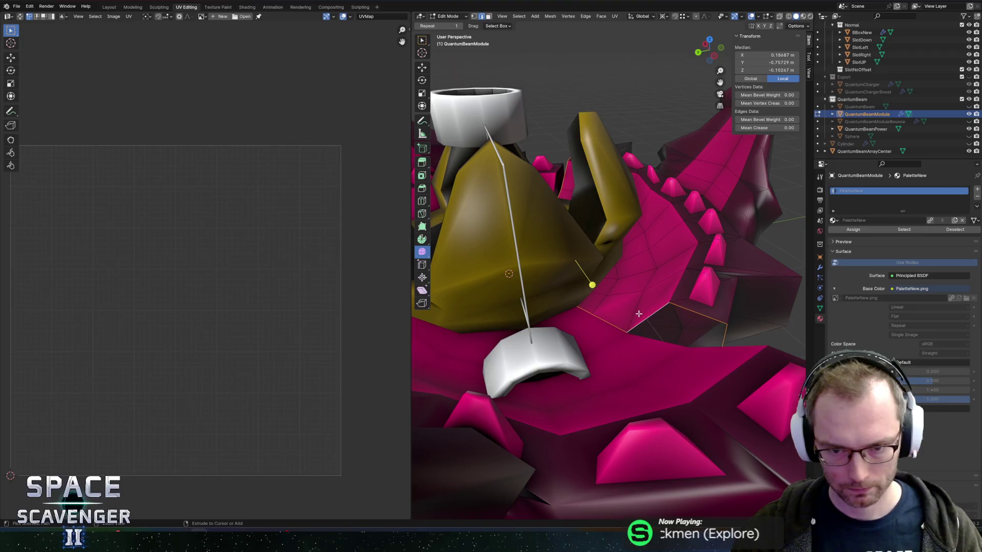
# Display the PaletteNew.png palette in the UV editor behind the selected beam faces
pyautogui.hotkey('alt', 'z')
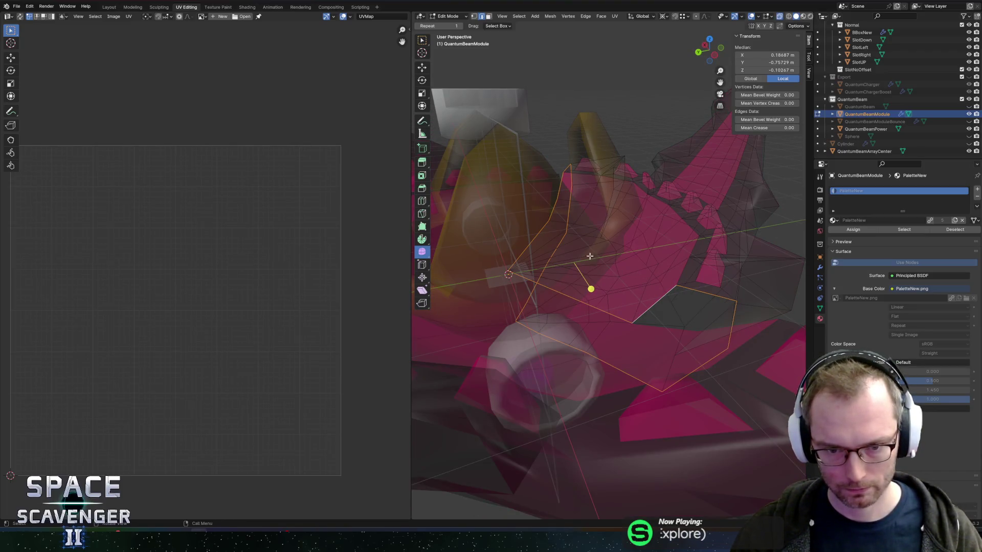
pyautogui.scroll(-5, 558, 189)
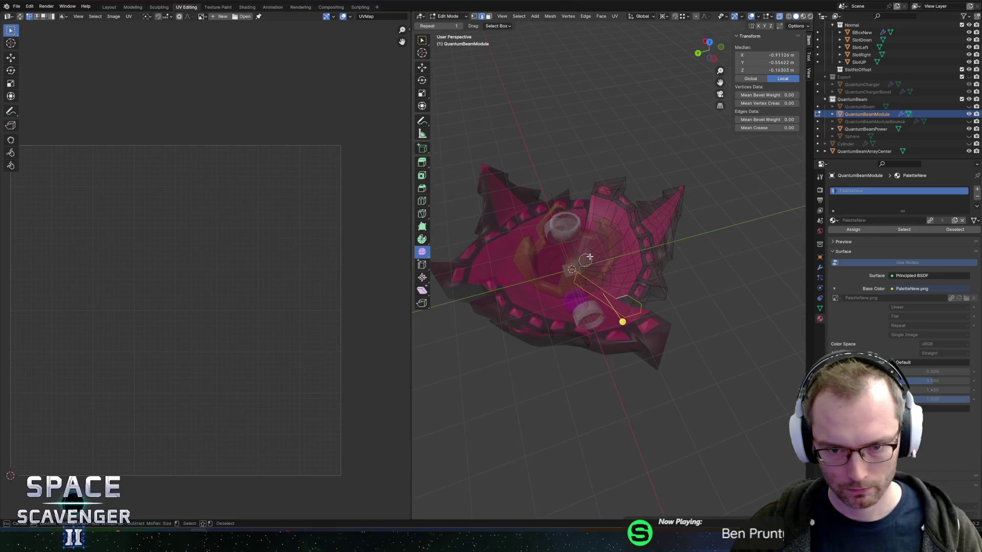
pyautogui.scroll(5, 583, 256)
pyautogui.moveTo(570, 245)
pyautogui.mouseDown()
pyautogui.moveTo(514, 208)
pyautogui.moveTo(564, 292)
pyautogui.mouseUp()
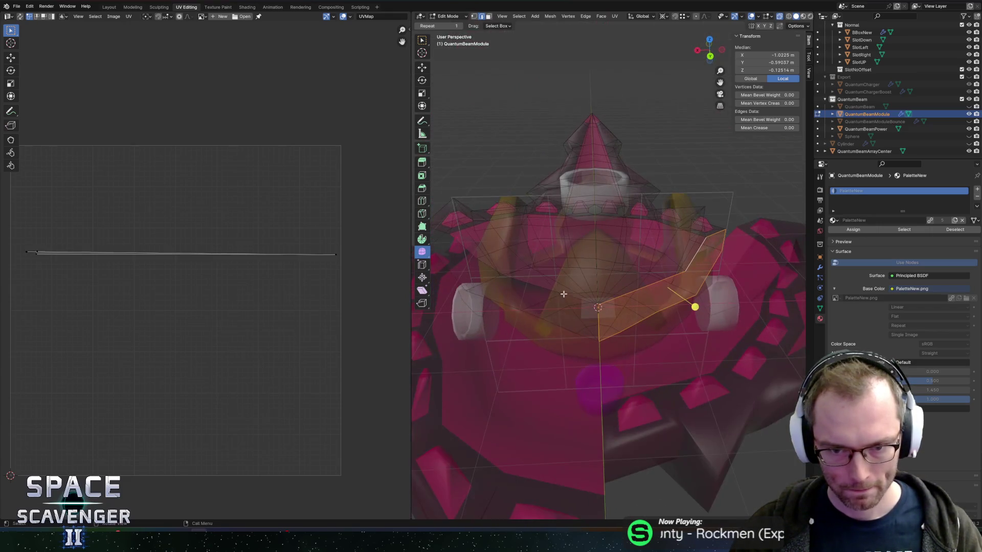
pyautogui.keyDown('alt'); pyautogui.click(560, 294); pyautogui.keyUp('alt')
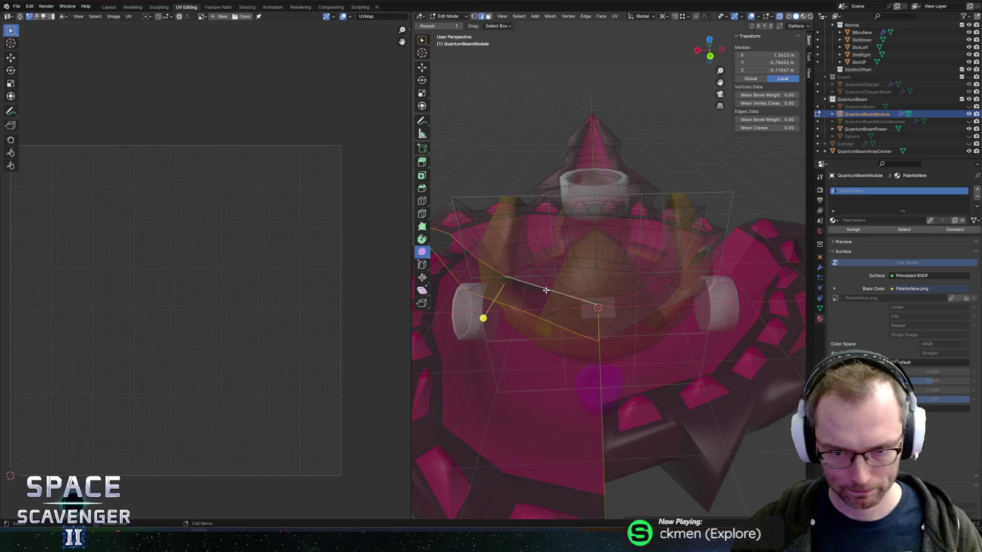
pyautogui.hotkey('ctrl', 'z')
pyautogui.hotkey('alt', 'z')
pyautogui.moveTo(548, 285)
pyautogui.mouseDown()
pyautogui.moveTo(504, 281)
pyautogui.moveTo(580, 256)
pyautogui.mouseUp()
pyautogui.moveTo(550, 296); pyautogui.dragTo(632, 281)
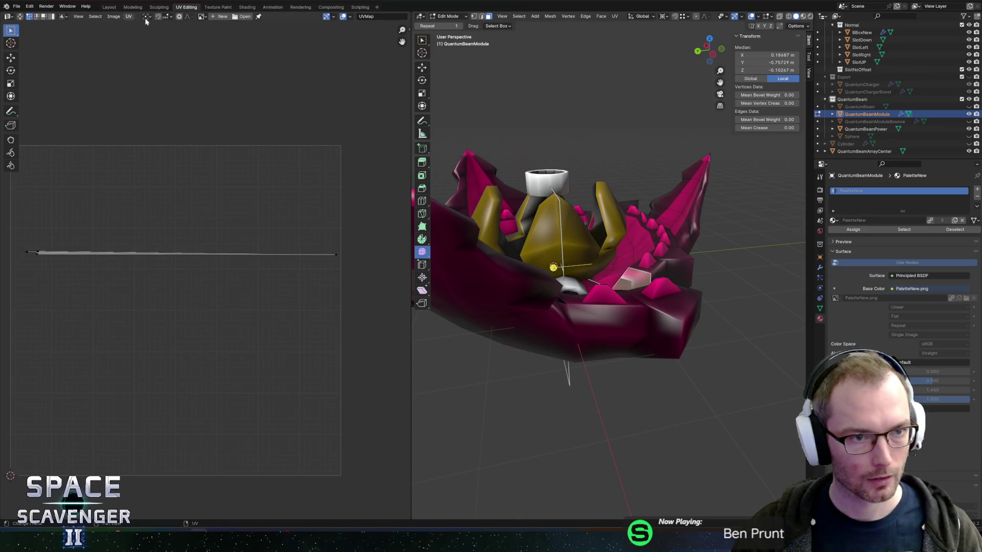
pyautogui.click(202, 17)
pyautogui.click(235, 76)
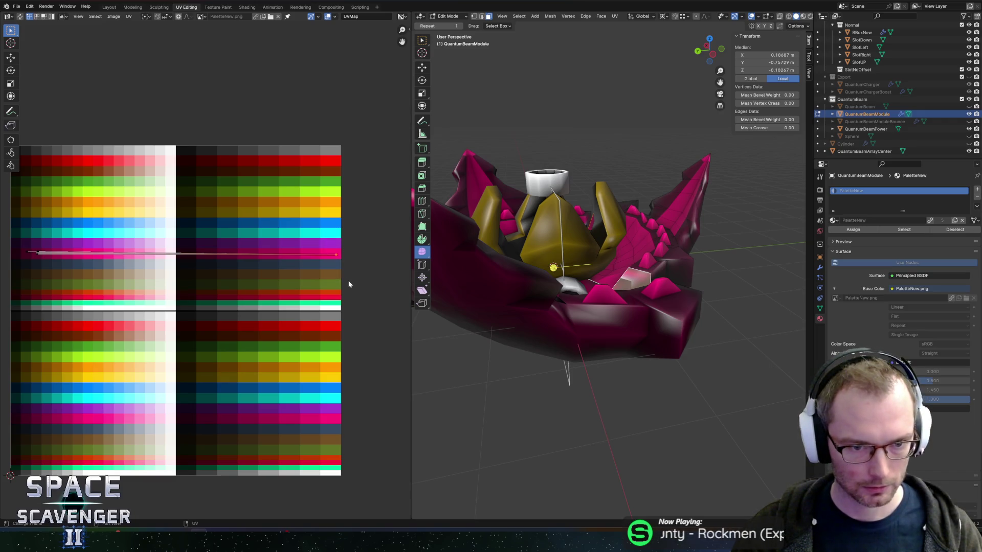
# Move the face strip's UVs onto the dark magenta swatch and return to Object Mode
pyautogui.press('g')
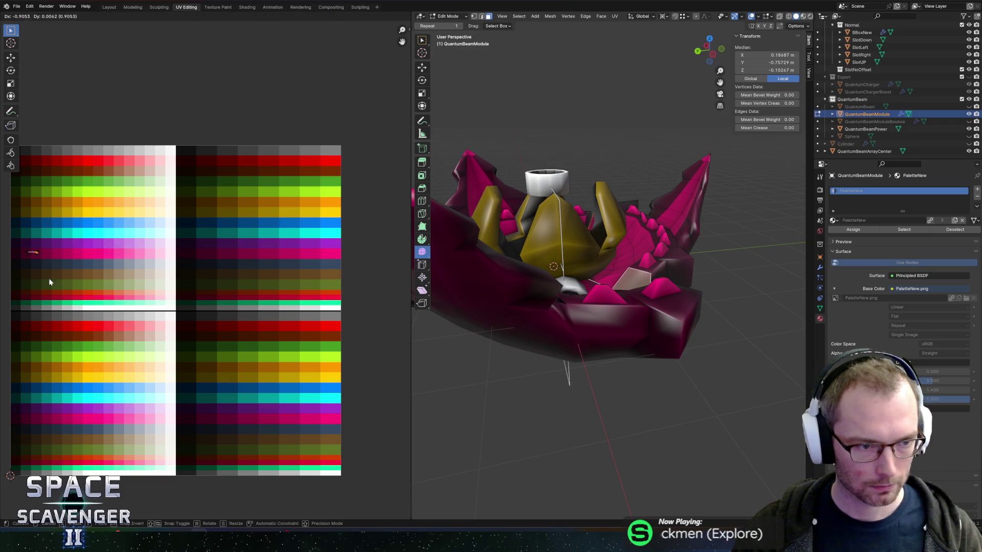
pyautogui.click(49, 279)
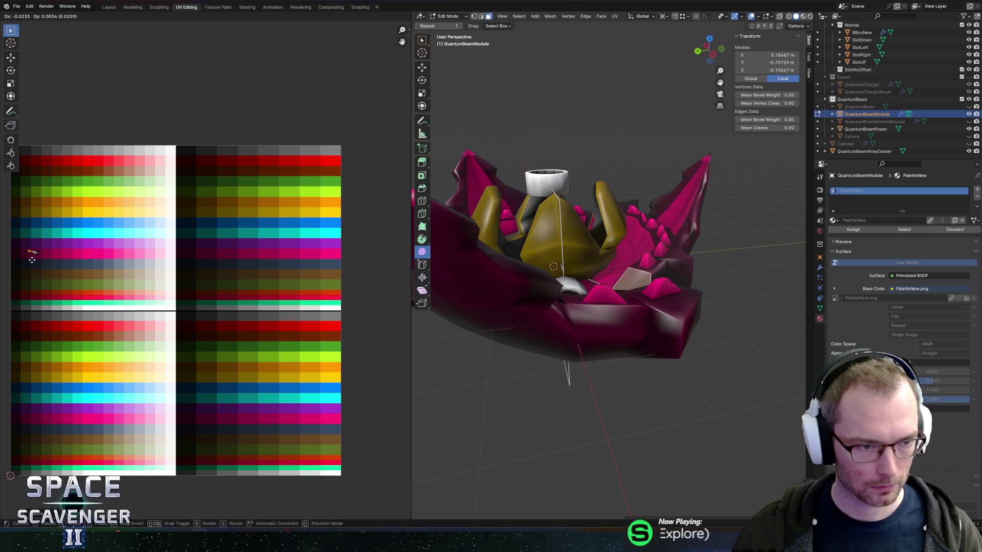
pyautogui.scroll(3, 261, 273)
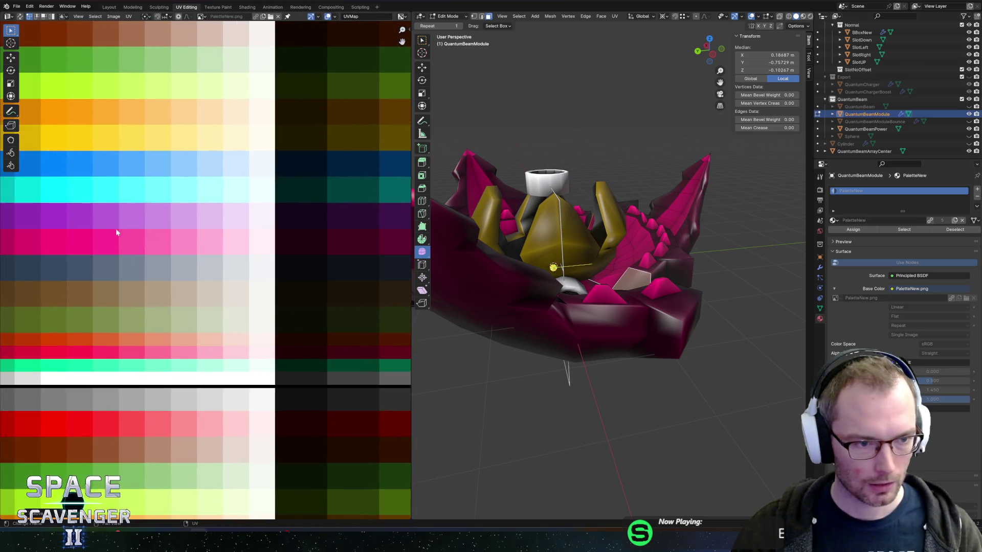
pyautogui.hscroll(-5, 131, 234)
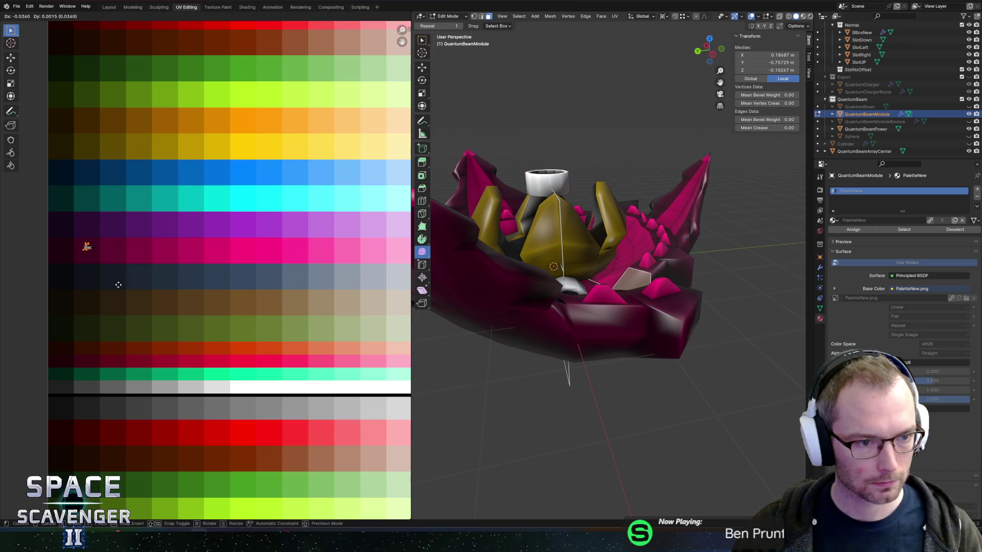
pyautogui.press('Tab')
pyautogui.scroll(-3, 553, 254)
pyautogui.moveTo(553, 254)
pyautogui.mouseDown()
pyautogui.moveTo(528, 212)
pyautogui.moveTo(552, 194)
pyautogui.moveTo(531, 198)
pyautogui.moveTo(541, 200)
pyautogui.moveTo(545, 248)
pyautogui.mouseUp()
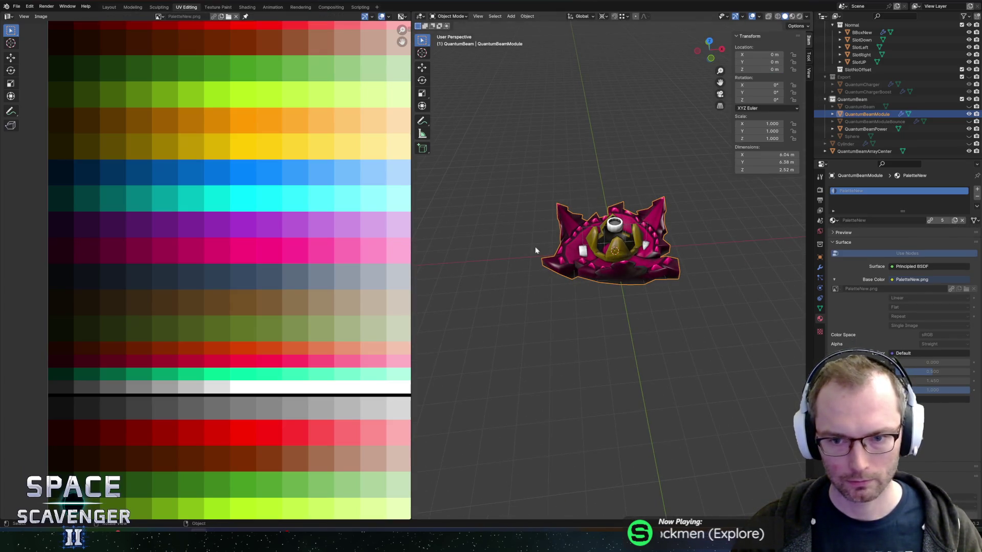
# Export the QuantumBeam collection with the Unity preset over Modules/QuantumBeam.fbx
pyautogui.scroll(4, 614, 252)
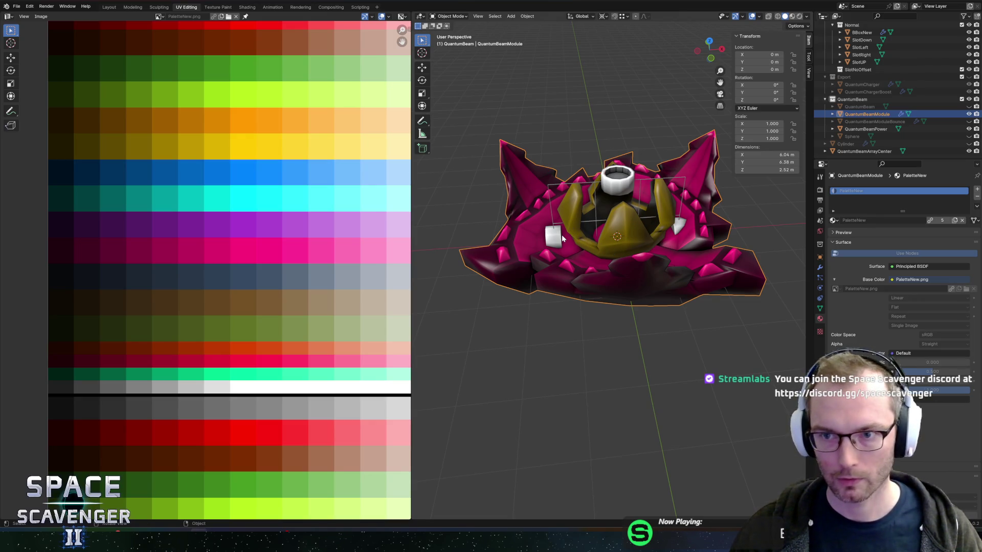
pyautogui.hotkey('ctrl', 'shift', 'e')
pyautogui.click(839, 101)
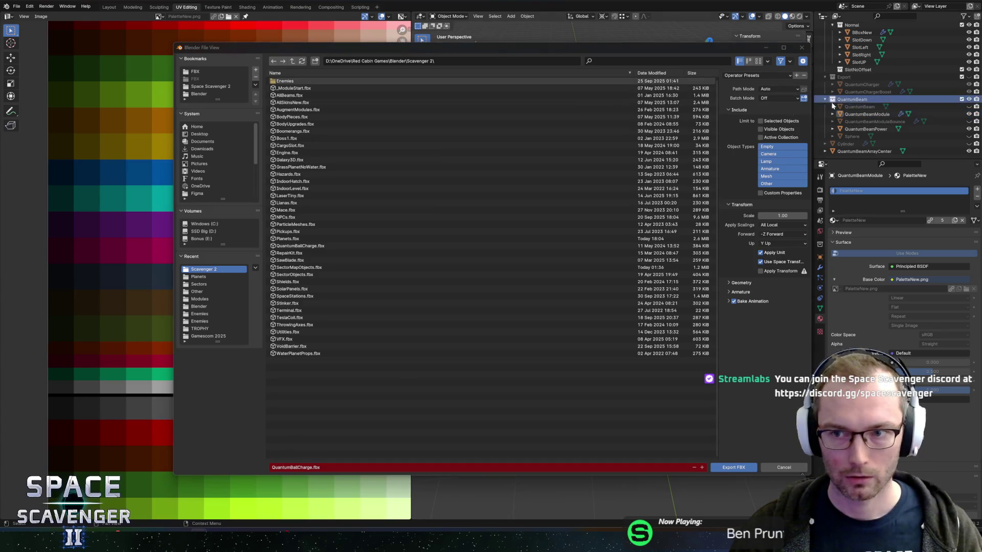
pyautogui.click(204, 72)
pyautogui.click(284, 88)
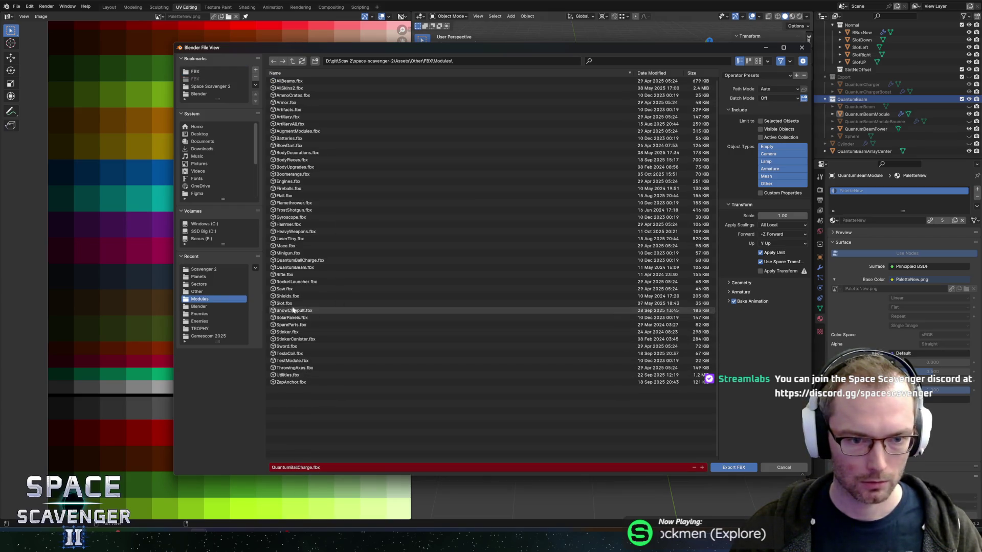
pyautogui.click(287, 268)
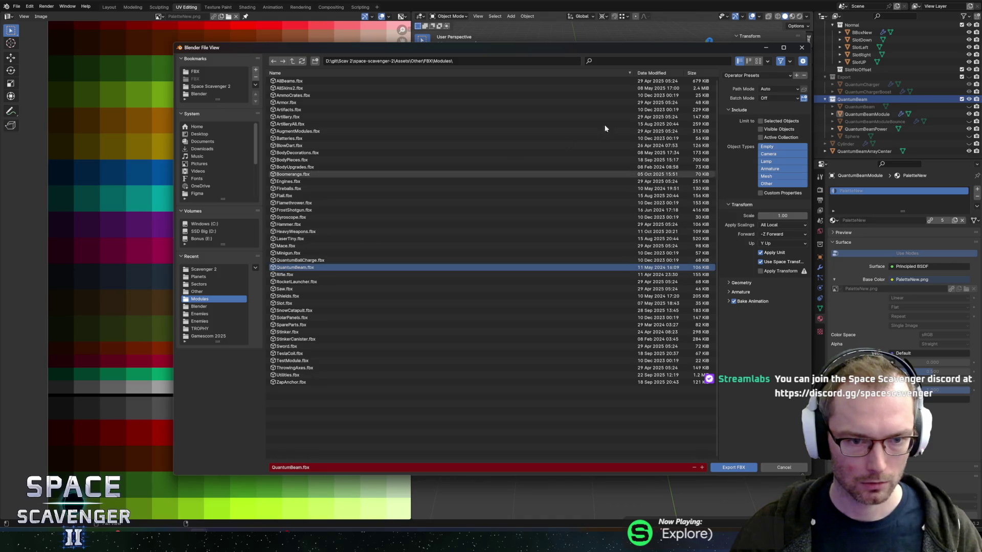
pyautogui.click(736, 95)
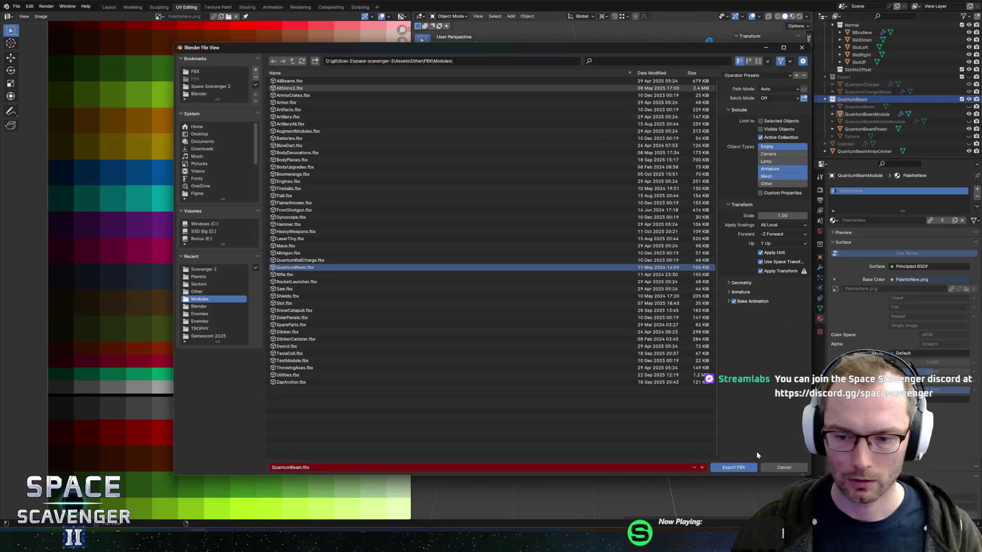
pyautogui.click(733, 467)
pyautogui.hotkey('alt', 'Tab')
pyautogui.hotkey('alt', 'Tab')
pyautogui.hotkey('alt', 'Tab')
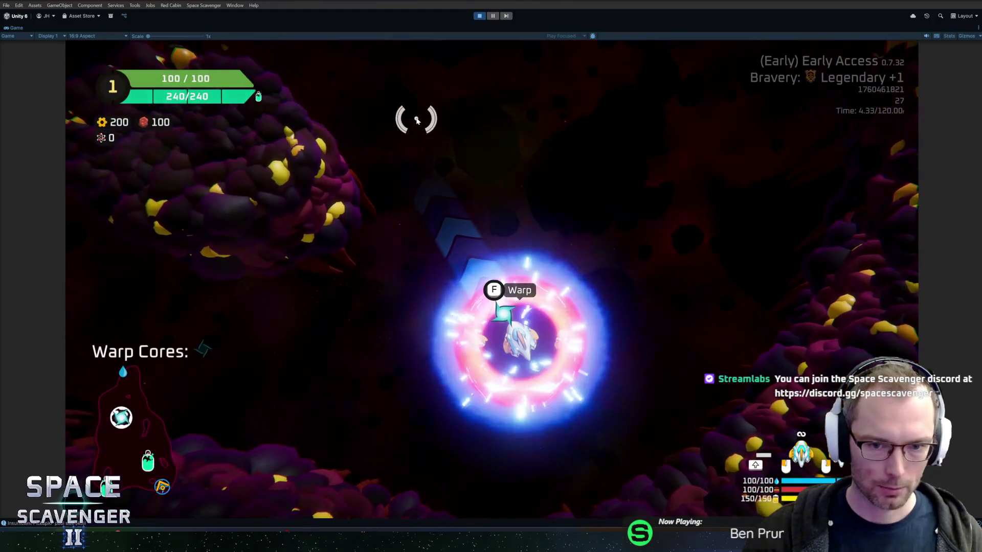
# Spawn a QuantumBeam with the console command 'spawn quan' and zoom in on the ship
pyautogui.press('`')
pyautogui.write('spawn quan')
pyautogui.press('Down')
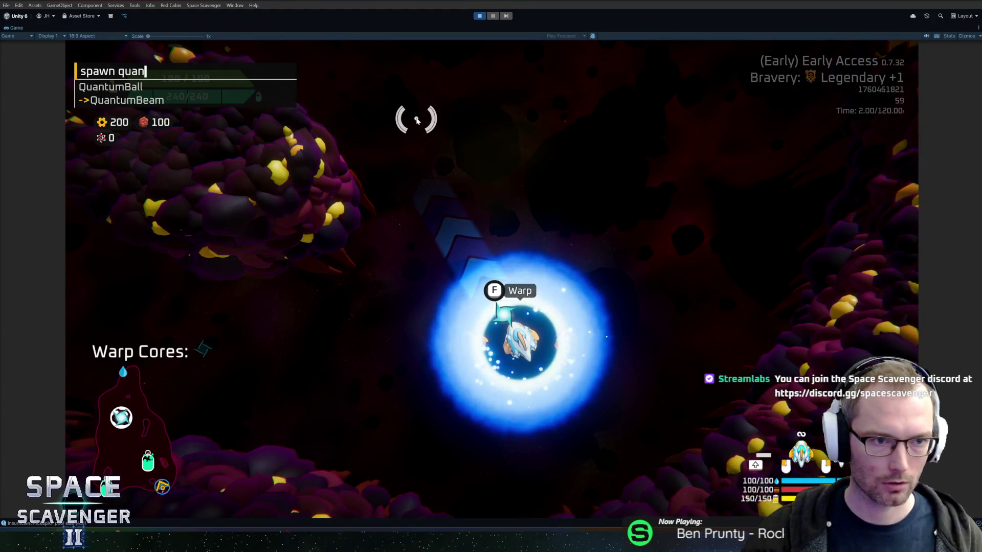
pyautogui.press('Down')
pyautogui.press('Return')
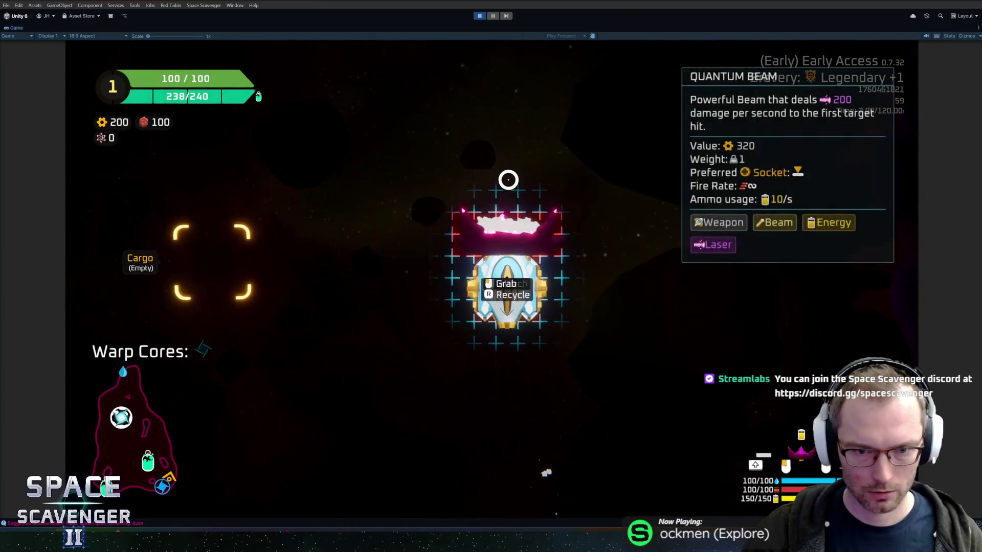
pyautogui.scroll(3, 547, 179)
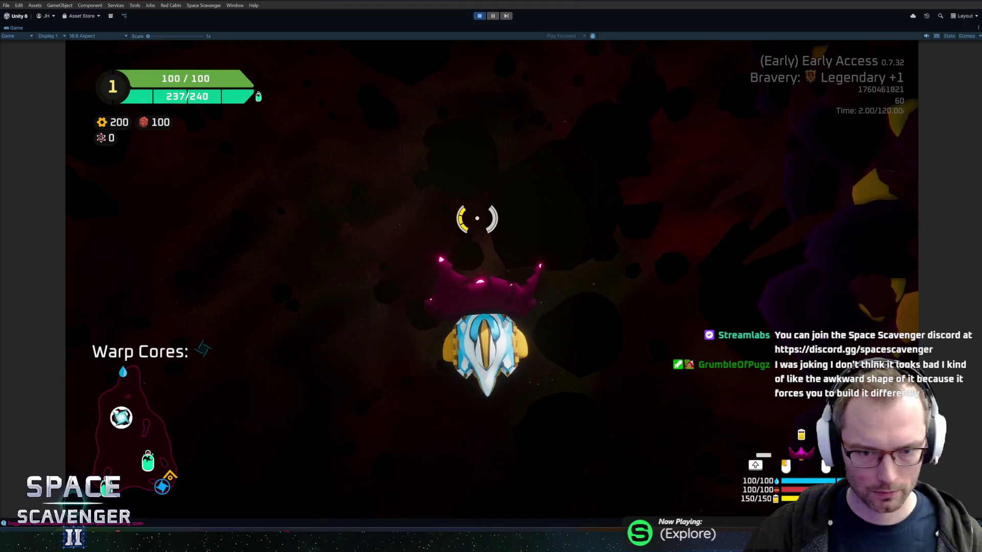
# Return to Blender and put the beam module into Edit Mode
pyautogui.hotkey('alt', 'Tab')
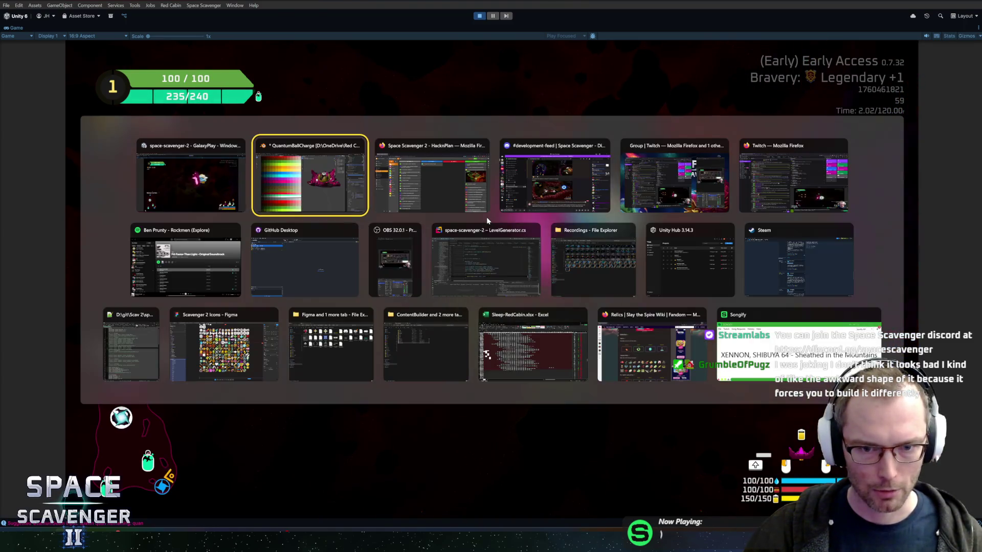
pyautogui.moveTo(573, 238)
pyautogui.mouseDown()
pyautogui.moveTo(628, 250)
pyautogui.moveTo(588, 247)
pyautogui.moveTo(563, 269)
pyautogui.moveTo(609, 276)
pyautogui.mouseUp()
pyautogui.press('Tab')
# Move the small front block's UVs onto a brighter palette swatch and inspect the recoloured module
pyautogui.click(588, 247)
pyautogui.click(116, 246)
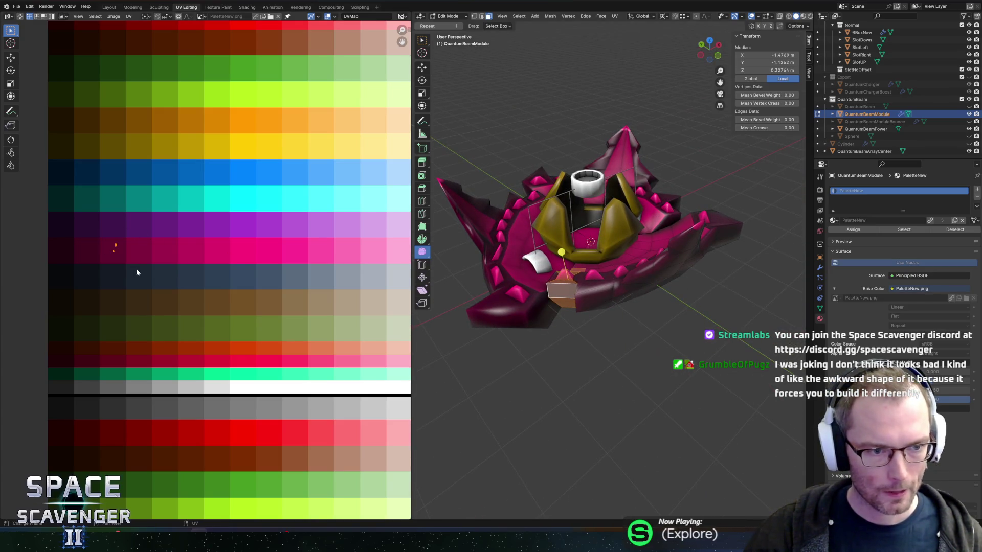
pyautogui.press('g')
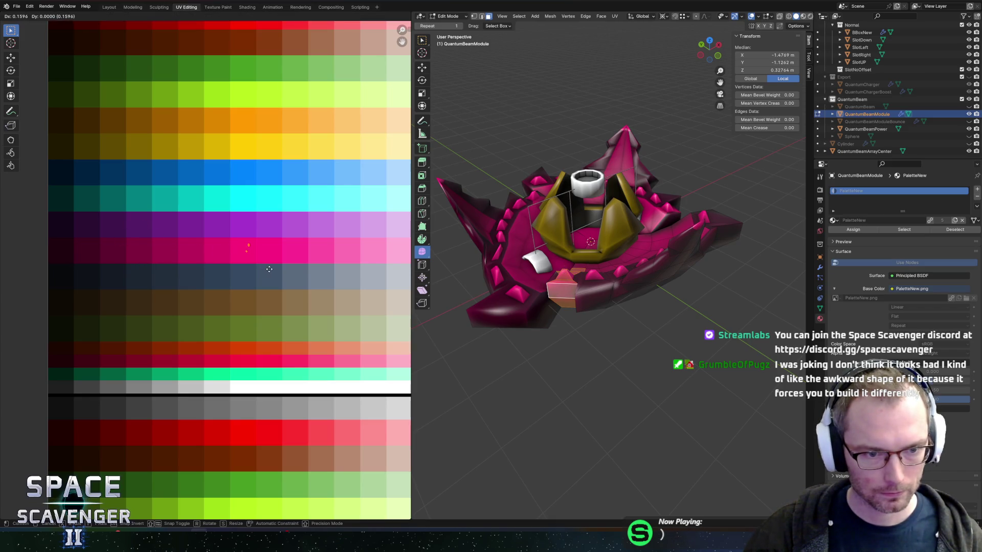
pyautogui.click(215, 171)
pyautogui.press('Tab')
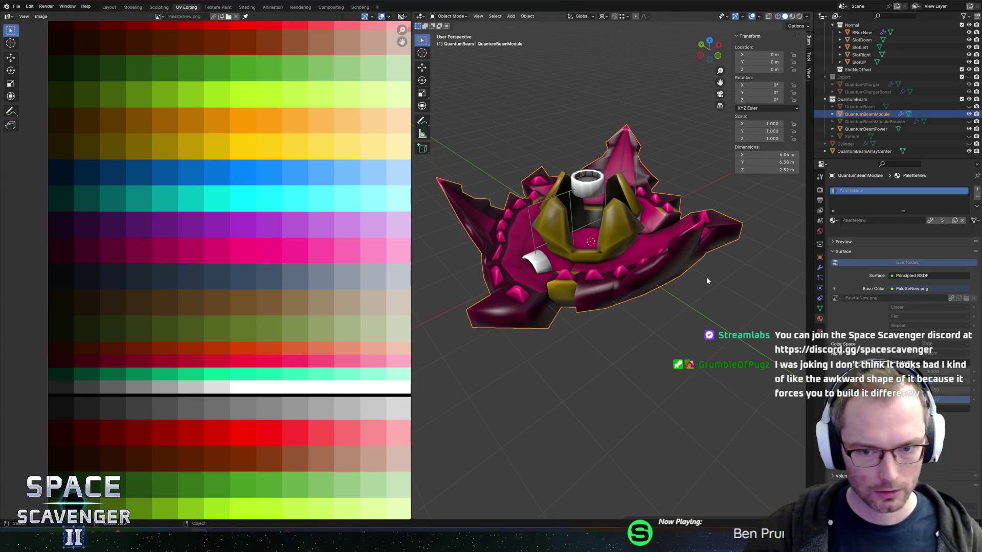
pyautogui.moveTo(683, 259)
pyautogui.mouseDown()
pyautogui.moveTo(657, 259)
pyautogui.moveTo(653, 290)
pyautogui.moveTo(675, 256)
pyautogui.mouseUp()
pyautogui.press('Tab')
pyautogui.keyDown('alt'); pyautogui.click(639, 220); pyautogui.keyUp('alt')
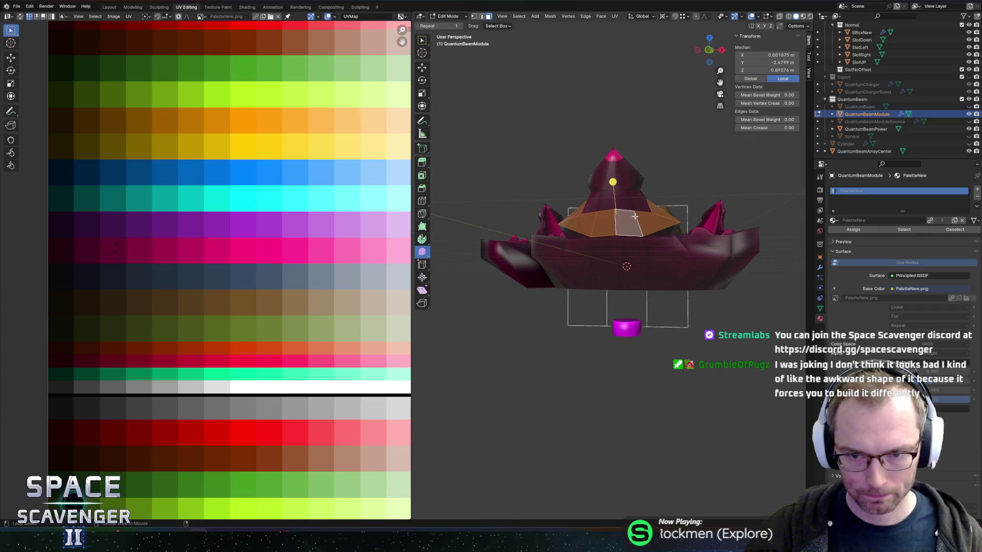
# Select all the faces of the module's top spike and horns, including hidden ones
pyautogui.keyDown('alt'); pyautogui.keyDown('shift'); pyautogui.click(631, 197); pyautogui.keyUp('shift'); pyautogui.keyUp('alt')
pyautogui.keyDown('alt'); pyautogui.keyDown('shift'); pyautogui.click(628, 179); pyautogui.keyUp('shift'); pyautogui.keyUp('alt')
pyautogui.moveTo(628, 179); pyautogui.dragTo(514, 157)
pyautogui.press('c')
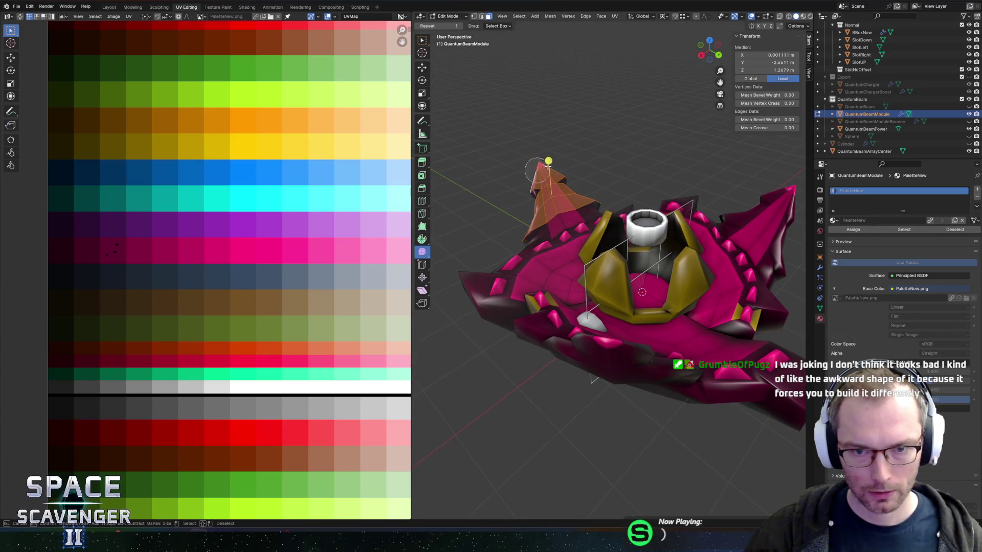
pyautogui.press('Escape')
pyautogui.hotkey('alt', 'z')
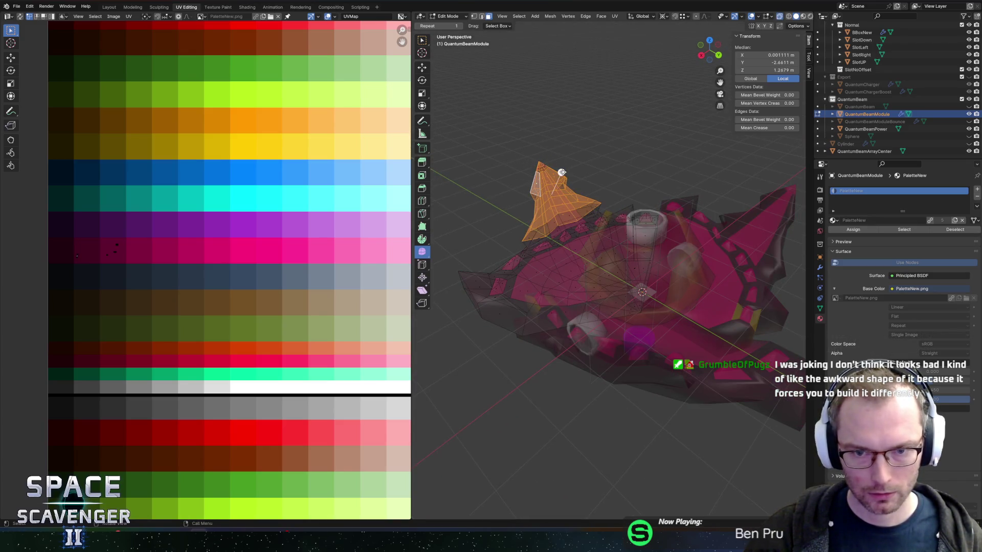
pyautogui.press('c')
pyautogui.press('Escape')
pyautogui.hotkey('alt', 'z')
pyautogui.moveTo(561, 181)
pyautogui.mouseDown()
pyautogui.moveTo(572, 147)
pyautogui.moveTo(718, 240)
pyautogui.moveTo(719, 220)
pyautogui.mouseUp()
pyautogui.press('c')
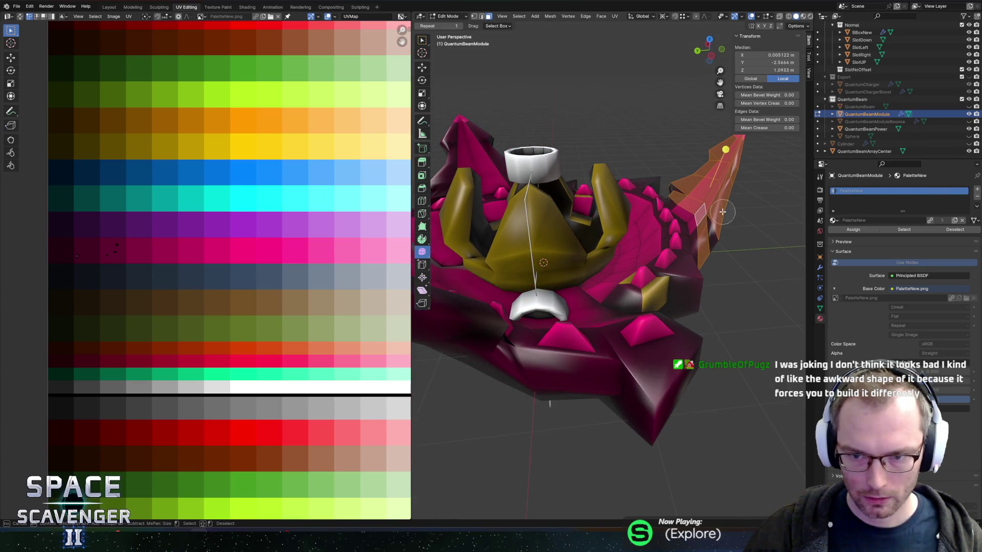
pyautogui.press('KP_8')
pyautogui.press('KP_8')
pyautogui.press('KP_8')
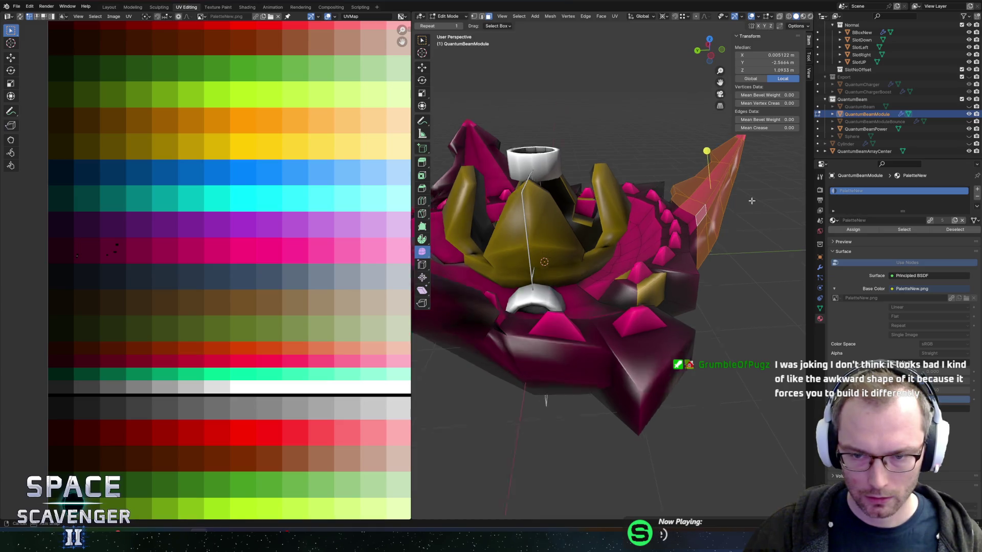
pyautogui.press('Escape')
pyautogui.press('KP_Decimal')
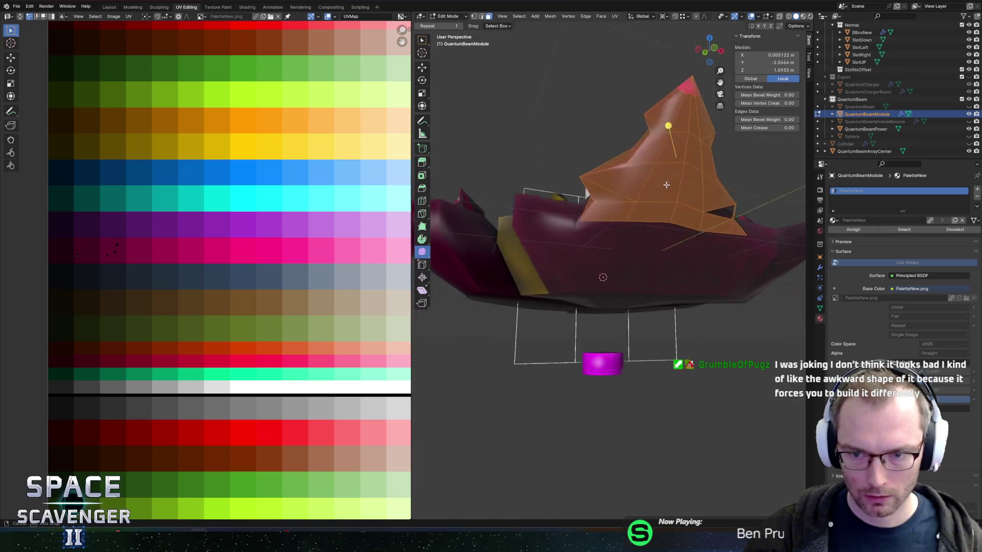
pyautogui.press('KP_4')
pyautogui.press('KP_4')
pyautogui.press('KP_4')
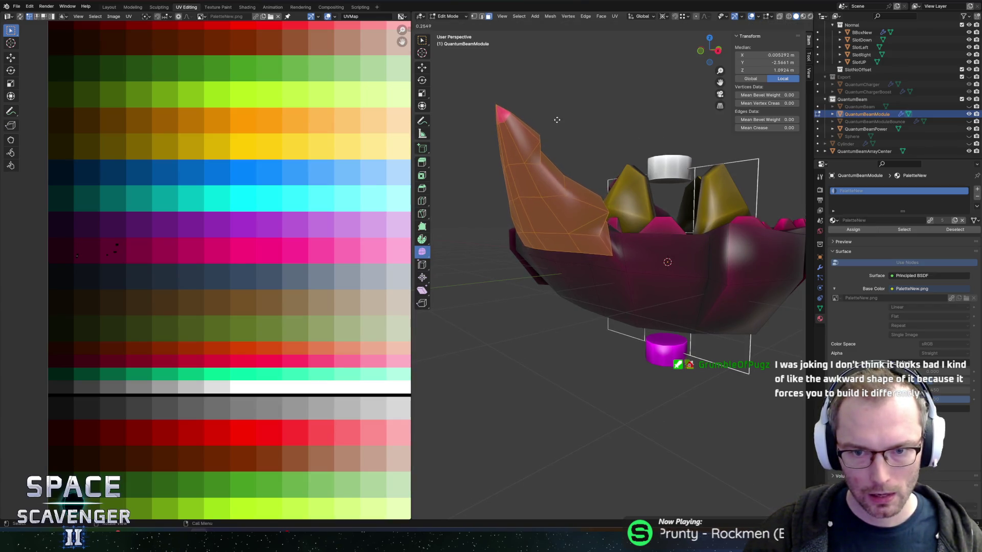
# Move the horn faces' UVs onto the yellow palette row and return to Object Mode
pyautogui.press('g')
pyautogui.click(559, 114)
pyautogui.press('g')
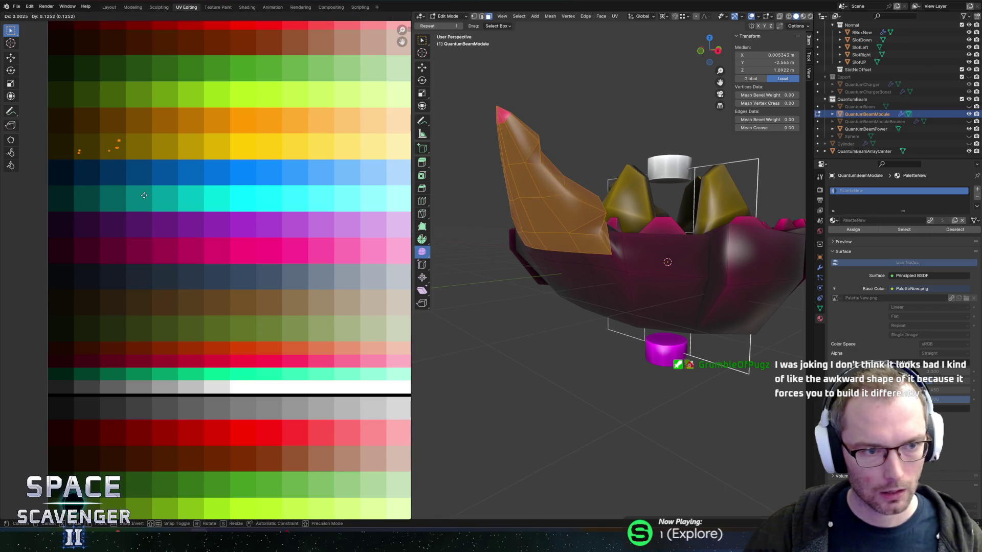
pyautogui.click(144, 195)
pyautogui.press('KP_1')
pyautogui.scroll(-5, 553, 183)
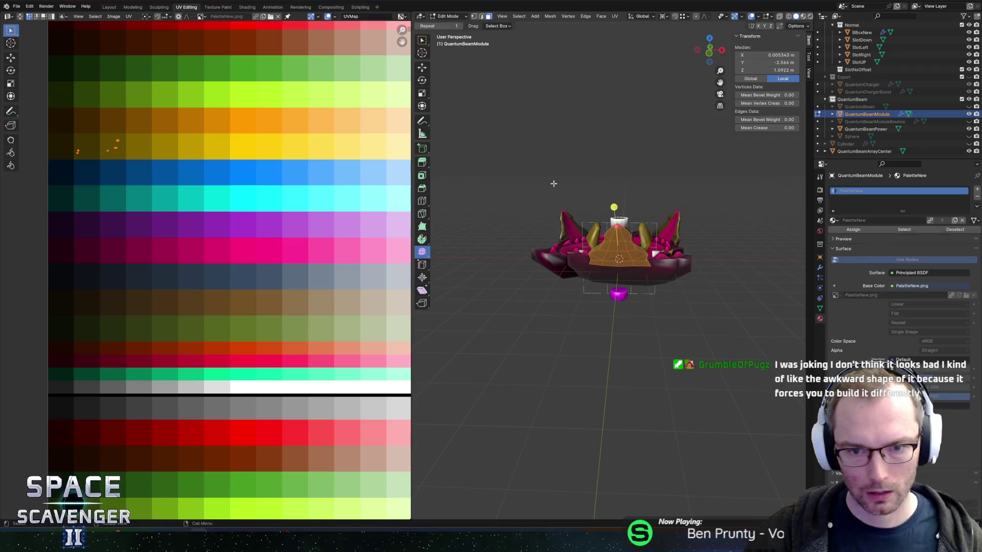
pyautogui.scroll(-2, 88, 198)
pyautogui.press('g')
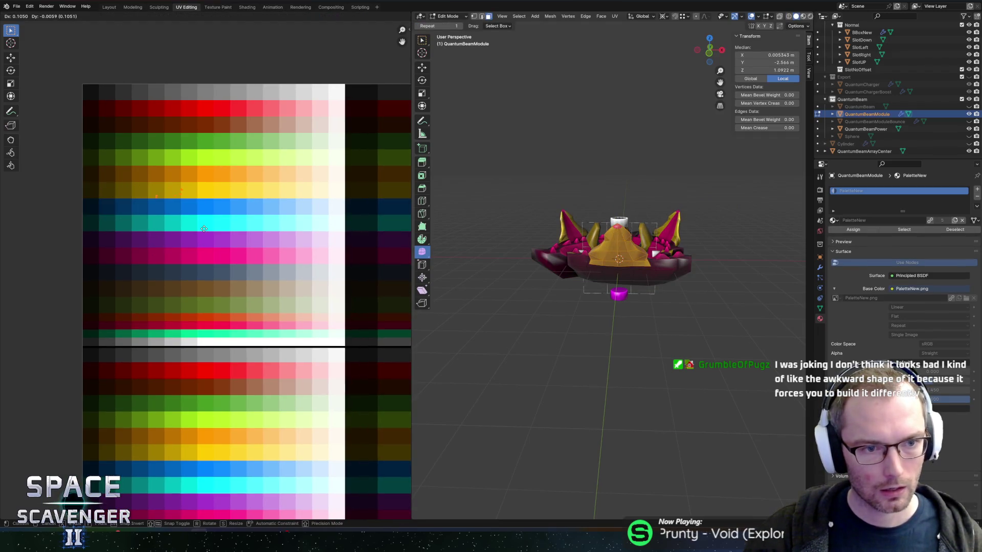
pyautogui.click(231, 225)
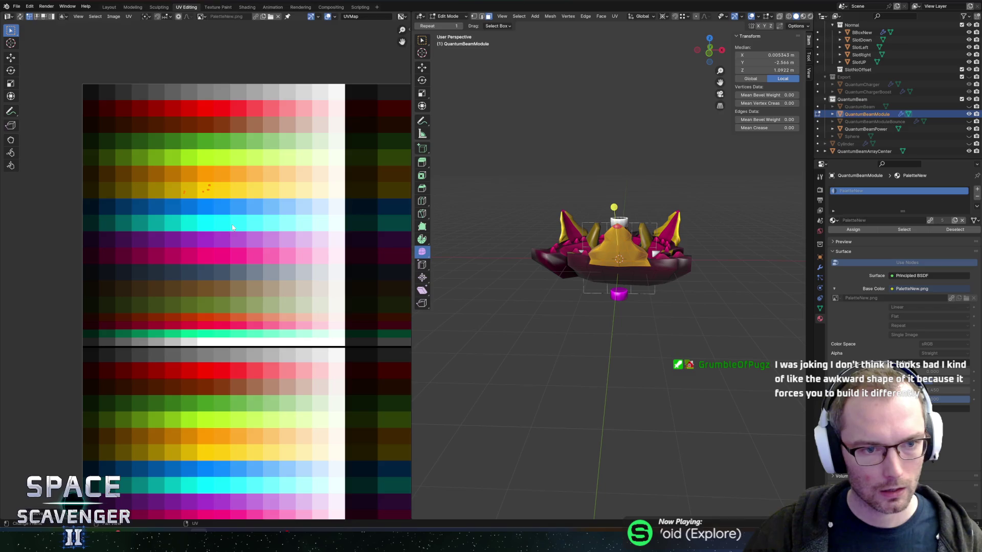
pyautogui.press('Tab')
# Export the model as QuantumBeam.fbx and bring the running Unity game to the front
pyautogui.hotkey('ctrl', 'shift', 'e')
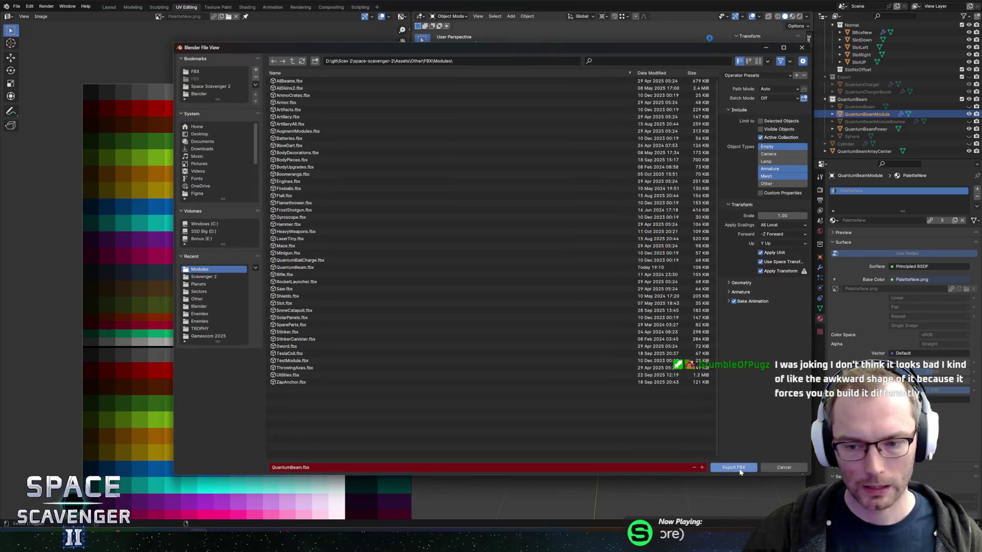
pyautogui.click(732, 466)
pyautogui.hotkey('alt', 'Tab')
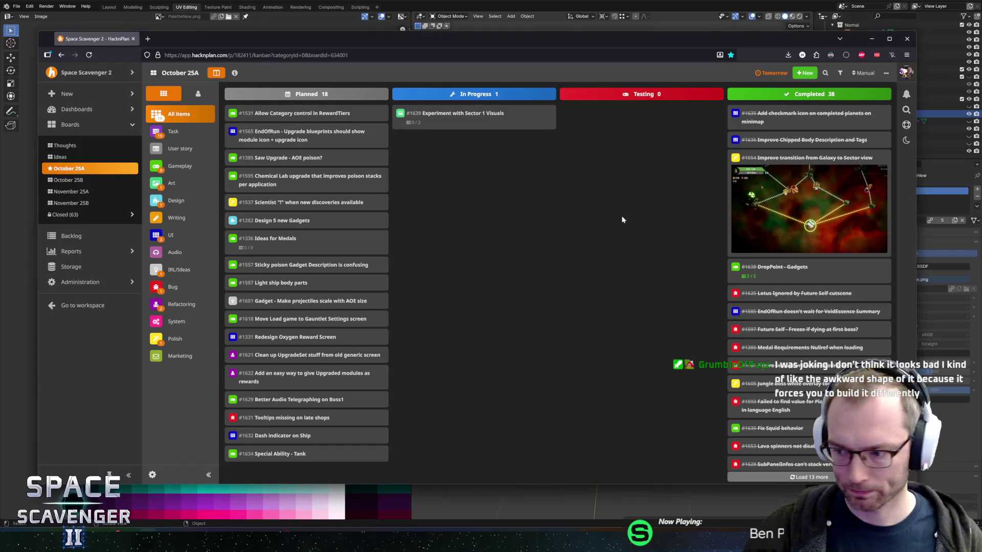
pyautogui.hotkey('alt', 'Tab')
pyautogui.hotkey('alt', 'Tab')
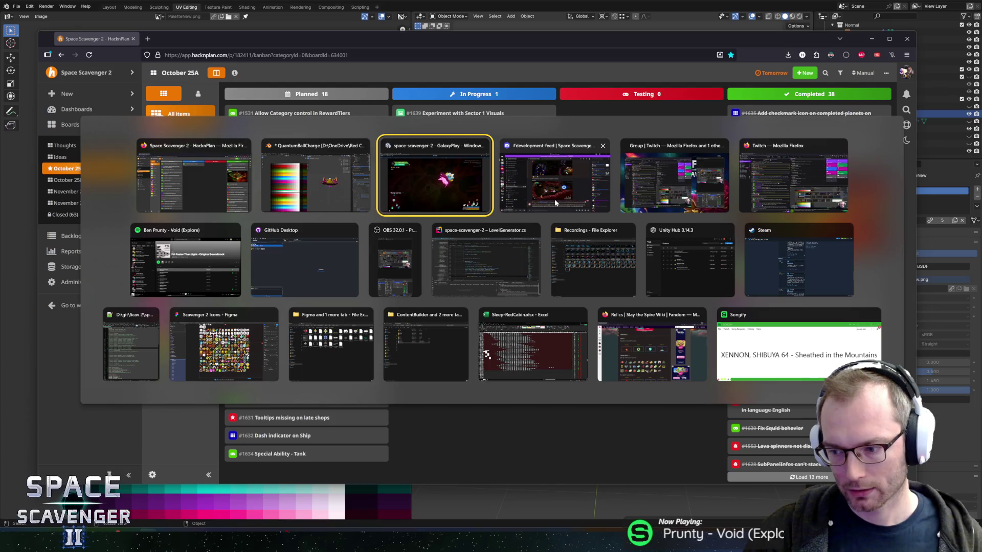
pyautogui.press('alt')
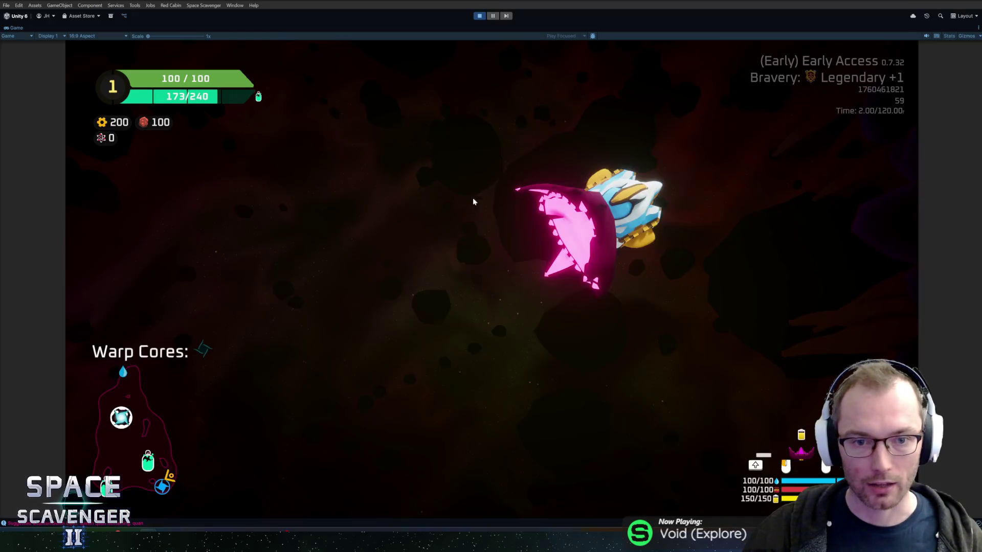
# Fly the ship through the asteroids, destroy an enemy and collect its scrap, then return to Blender
pyautogui.press('w')
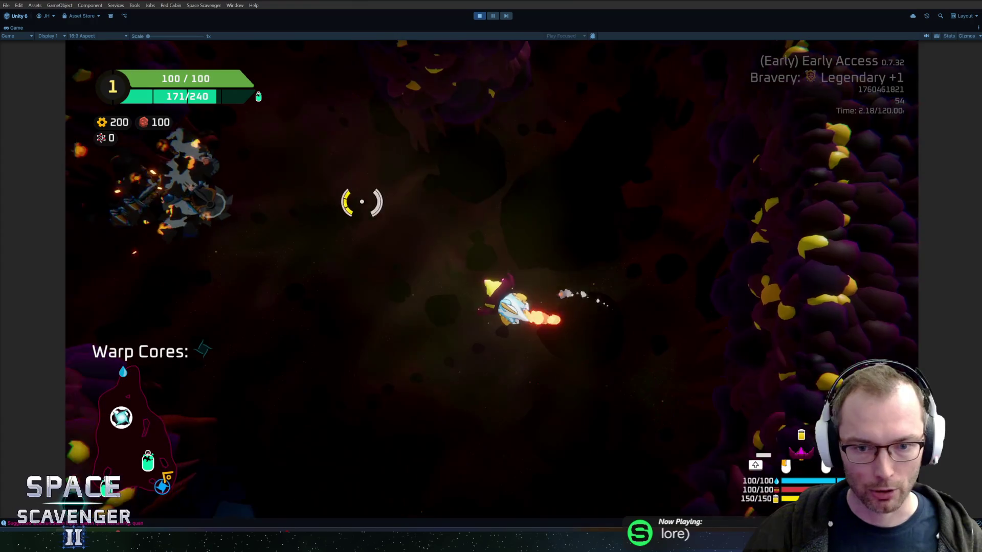
pyautogui.press('w')
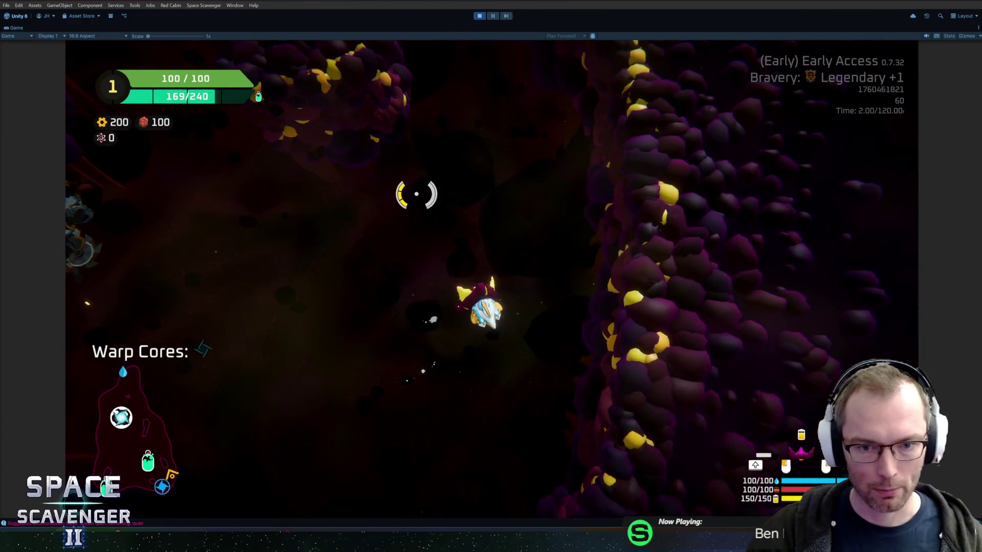
pyautogui.press('w')
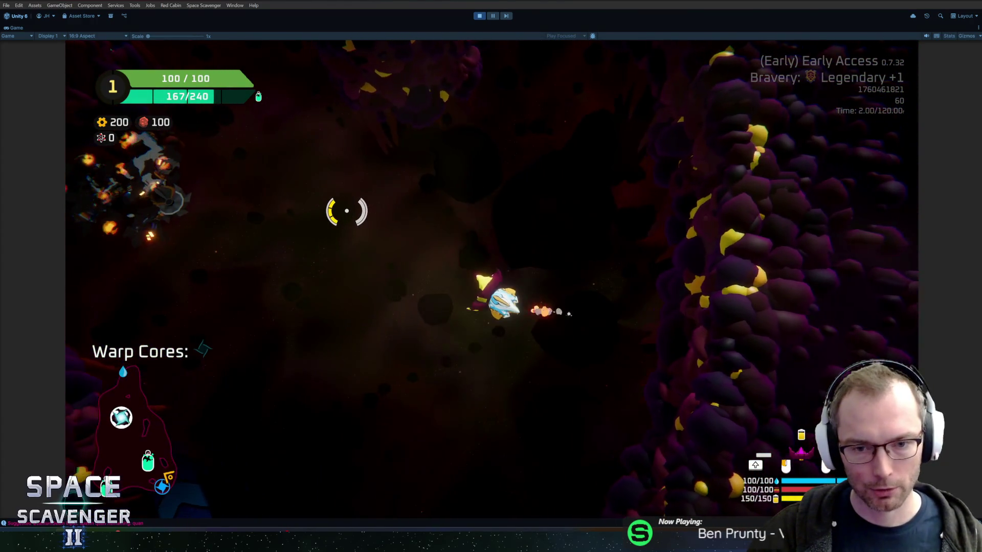
pyautogui.press('w')
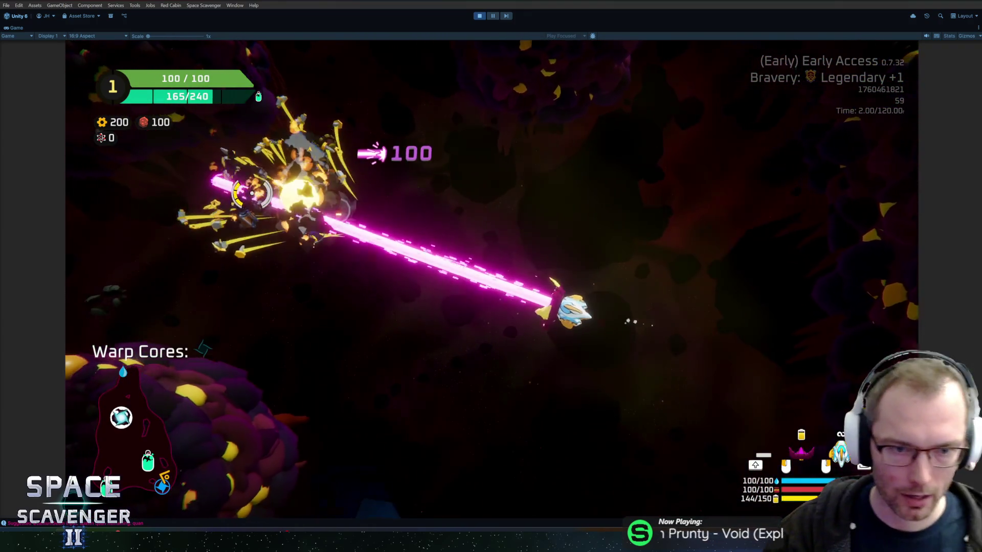
pyautogui.press('w')
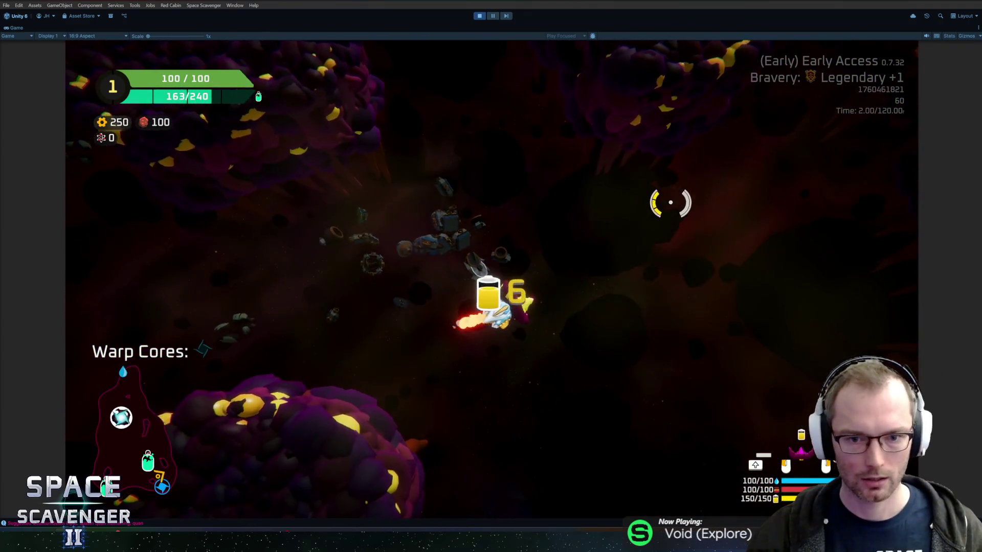
pyautogui.press('w')
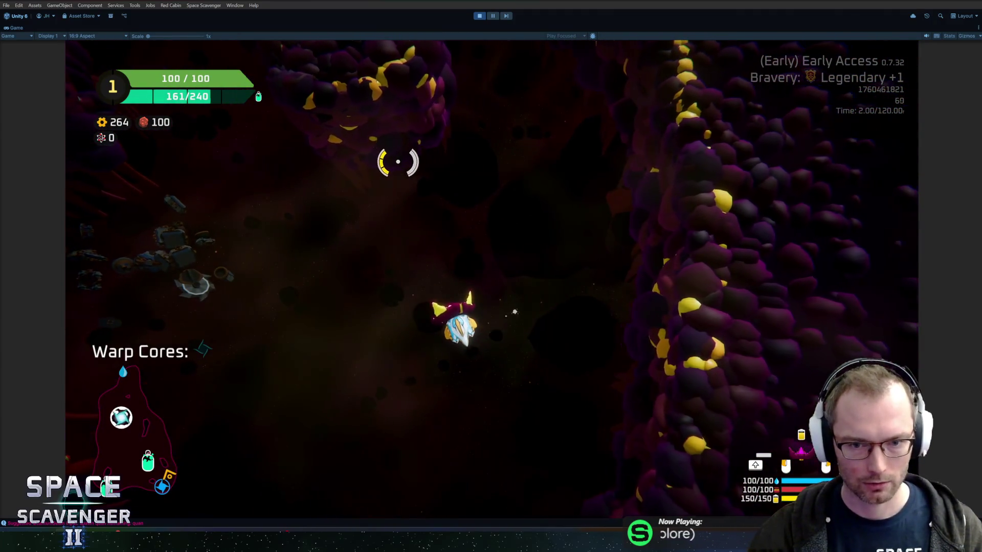
pyautogui.press('w')
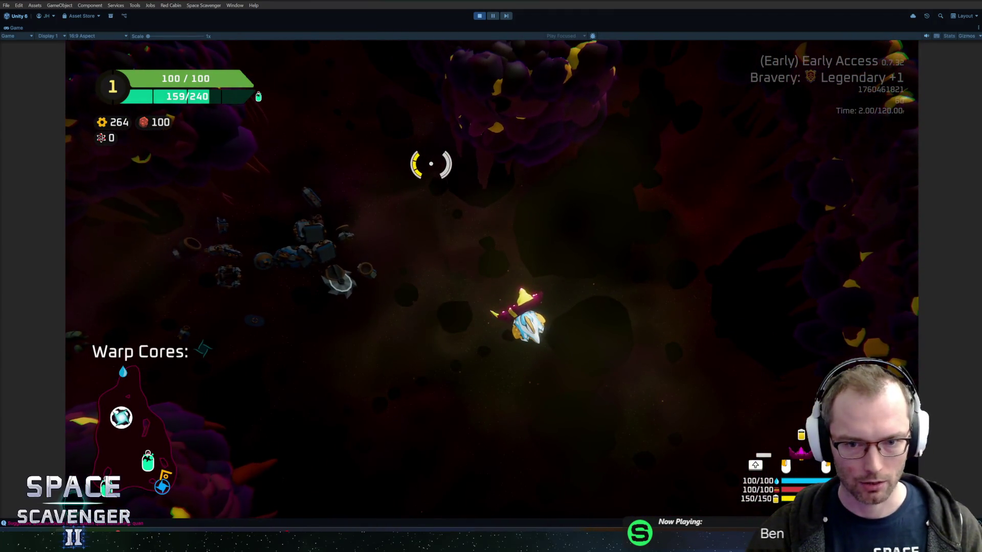
pyautogui.hotkey('alt', 'Tab')
pyautogui.hotkey('alt', 'Tab')
pyautogui.press('Tab')
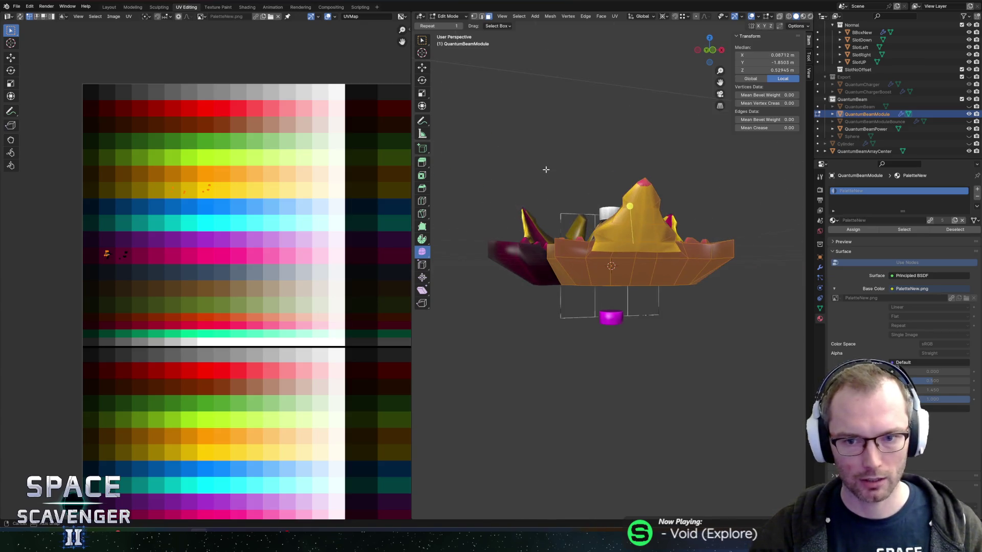
# Slide two hull vertices along their edges to adjust the shape
pyautogui.scroll(4, 588, 195)
pyautogui.scroll(2, 634, 219)
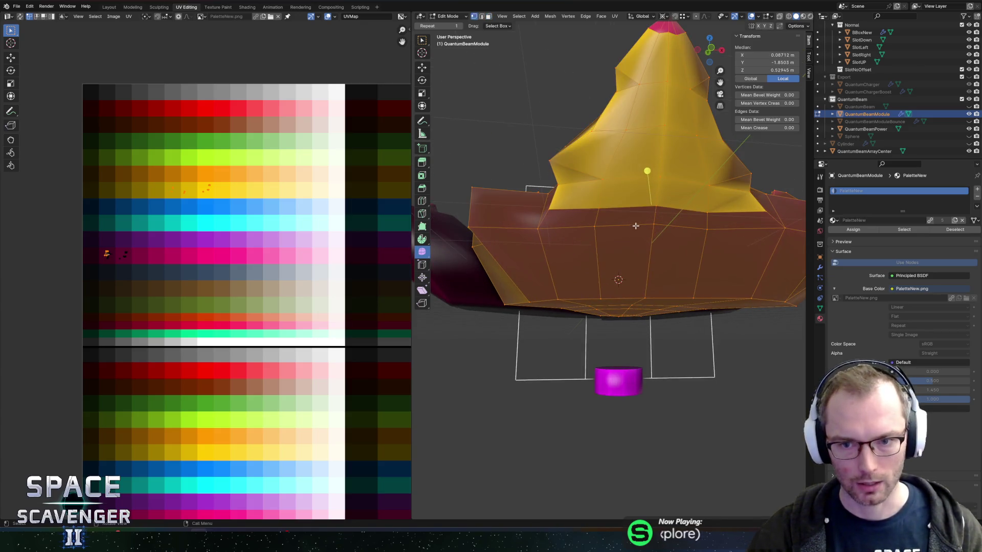
pyautogui.click(558, 207)
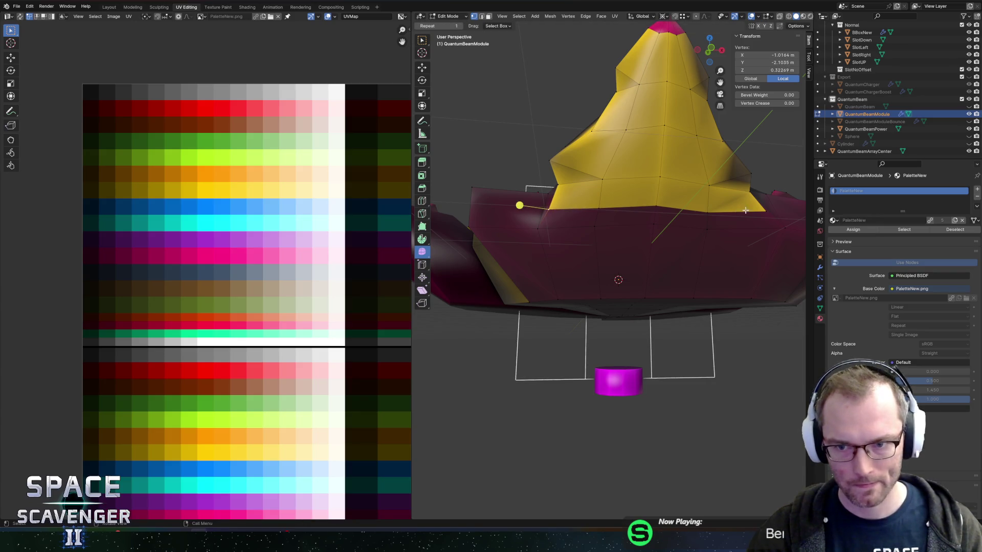
pyautogui.hotkey('shift', 'v')
pyautogui.click(764, 208)
pyautogui.click(664, 214)
pyautogui.hotkey('shift', 'v')
pyautogui.click(663, 214)
# In face mode, select the cone's faces and extend to the linked mesh
pyautogui.press('3')
pyautogui.press('a')
pyautogui.click(651, 193)
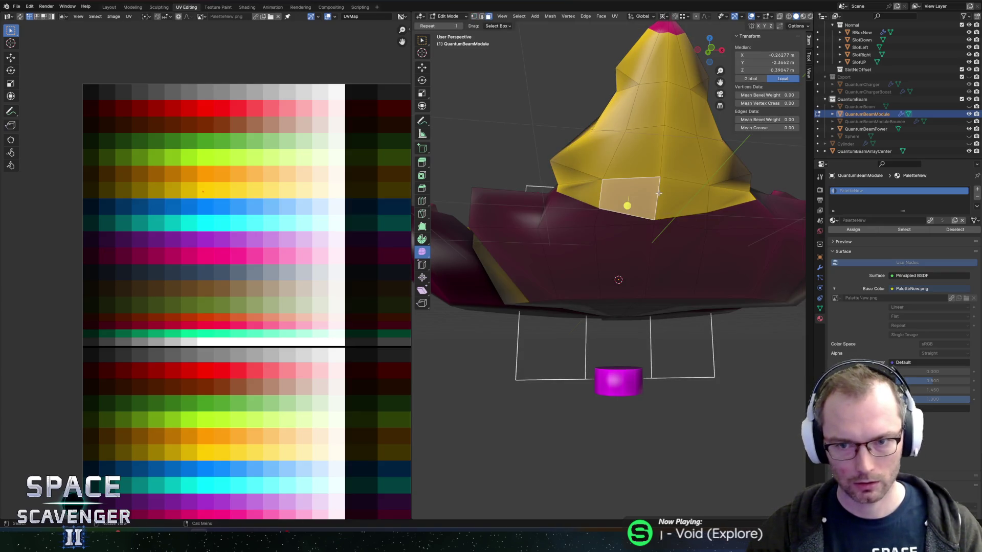
pyautogui.click(680, 202)
pyautogui.hotkey('ctrl', 'l')
pyautogui.scroll(1, 191, 179)
pyautogui.scroll(1, 190, 179)
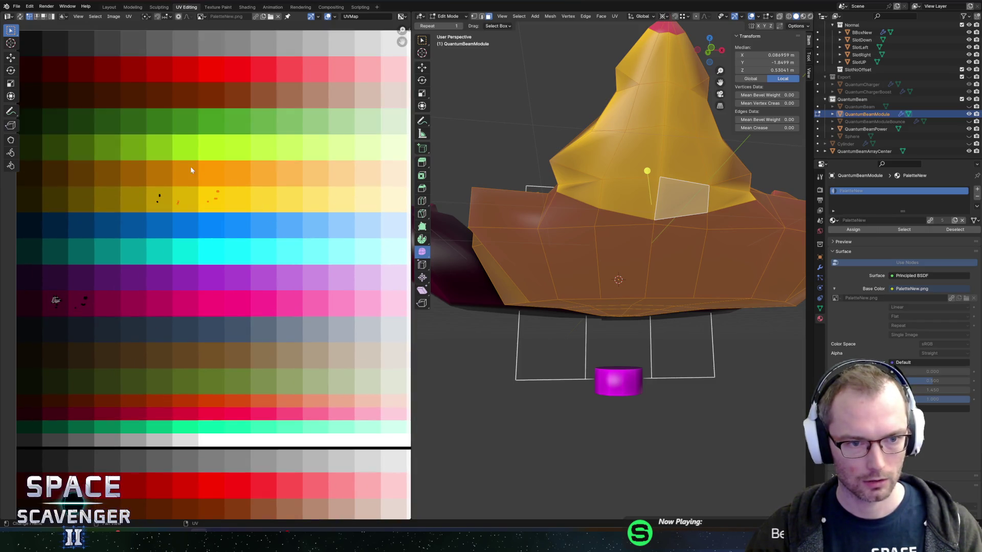
# Move the cone's UVs onto the pink palette row
pyautogui.press('g')
pyautogui.click(261, 185)
pyautogui.click(174, 200)
pyautogui.press('g')
pyautogui.press('Escape')
pyautogui.press('g')
pyautogui.click(225, 208)
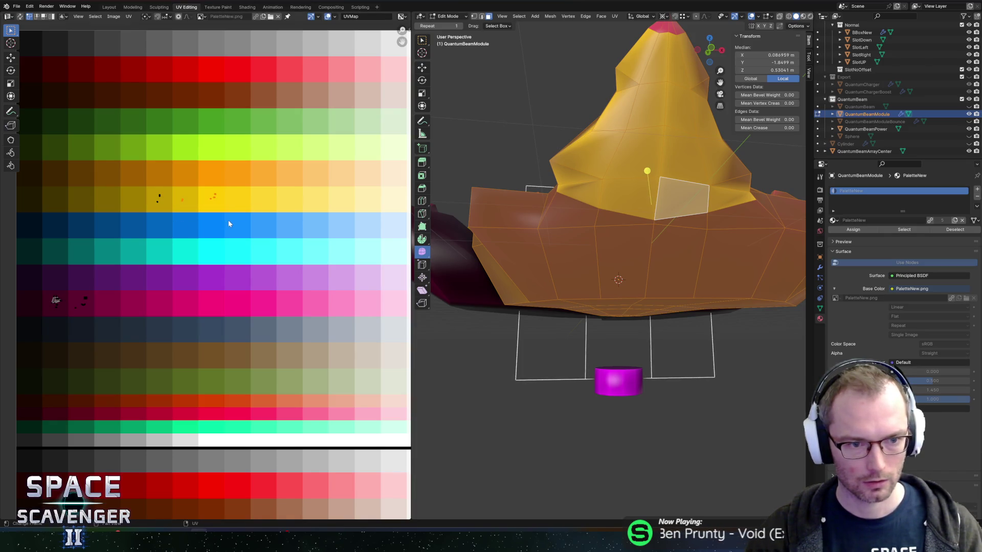
pyautogui.press('g')
pyautogui.click(251, 328)
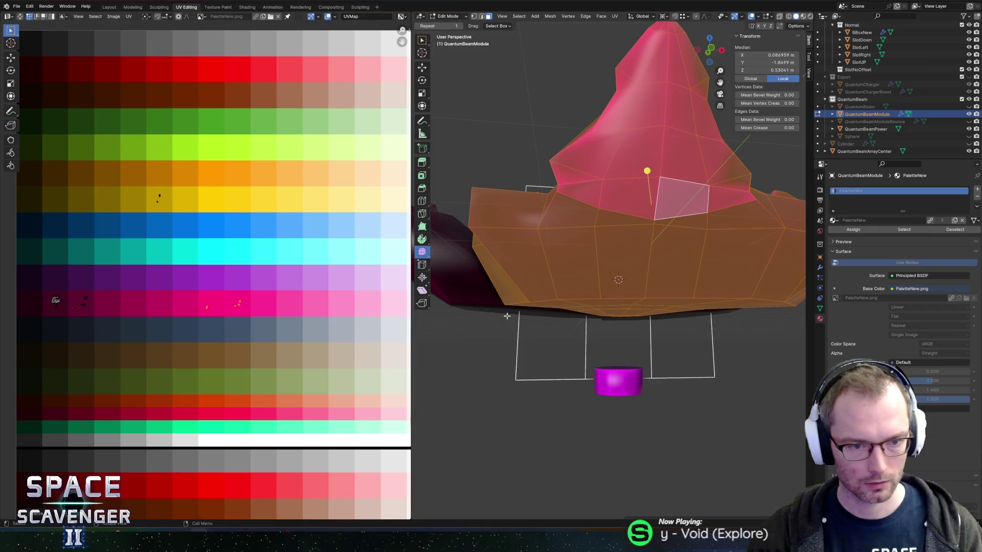
# Export the updated model to QuantumBeam.fbx, check it in the game, then return to Blender
pyautogui.press('Tab')
pyautogui.hotkey('ctrl', 'shift', 'e')
pyautogui.click(734, 468)
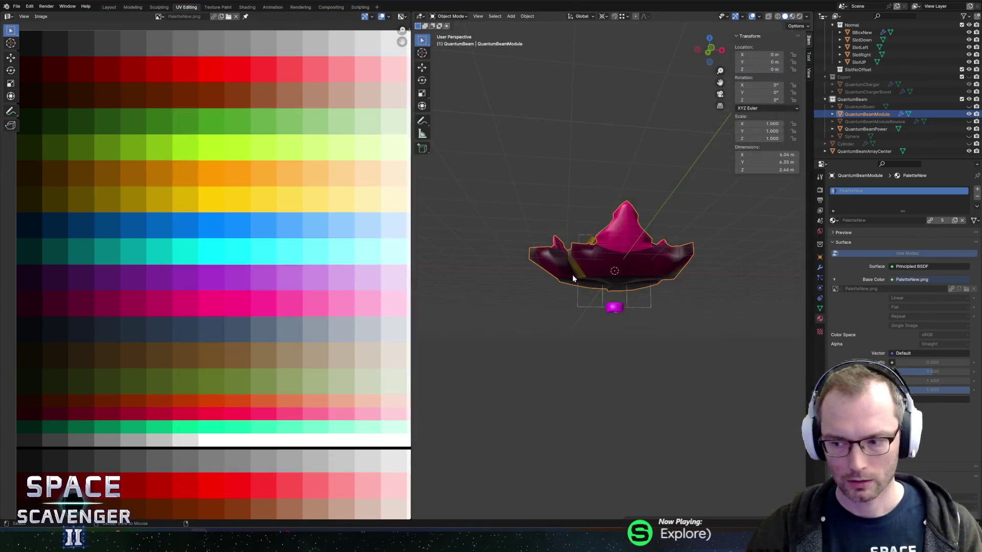
pyautogui.hotkey('alt', 'Tab')
pyautogui.hotkey('alt', 'Tab')
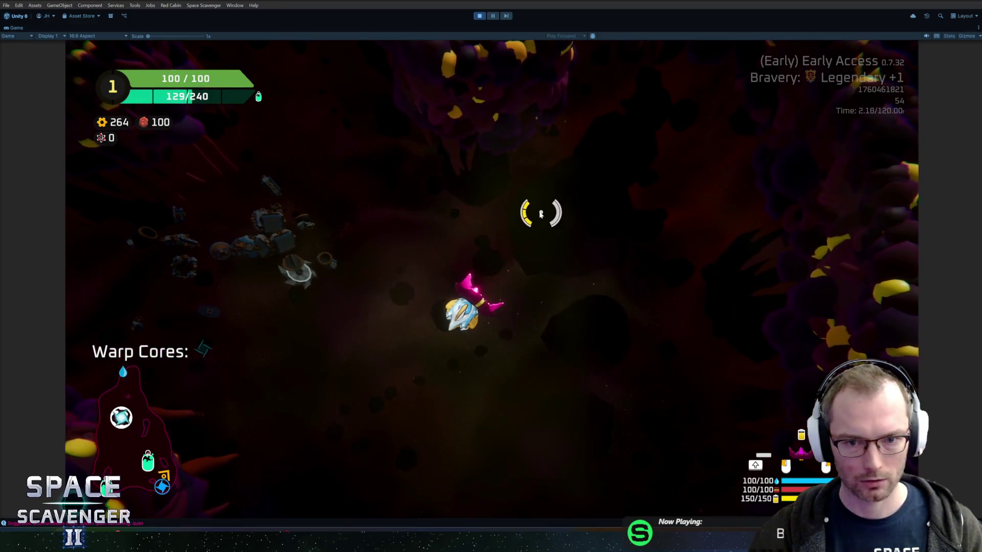
pyautogui.hotkey('alt', 'Tab')
pyautogui.press('Tab')
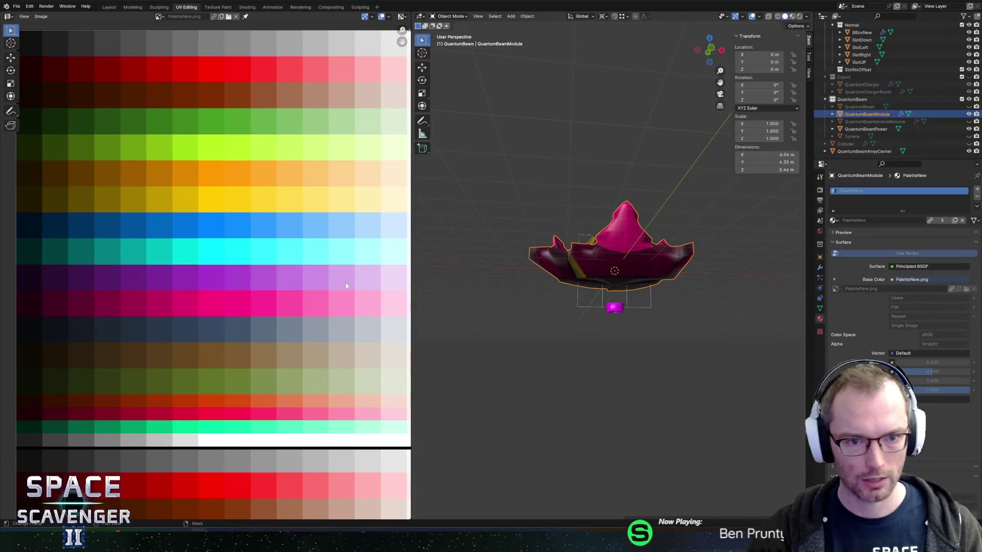
# Slide all the module's UVs horizontally along the palette to lighter pinks
pyautogui.press('Tab')
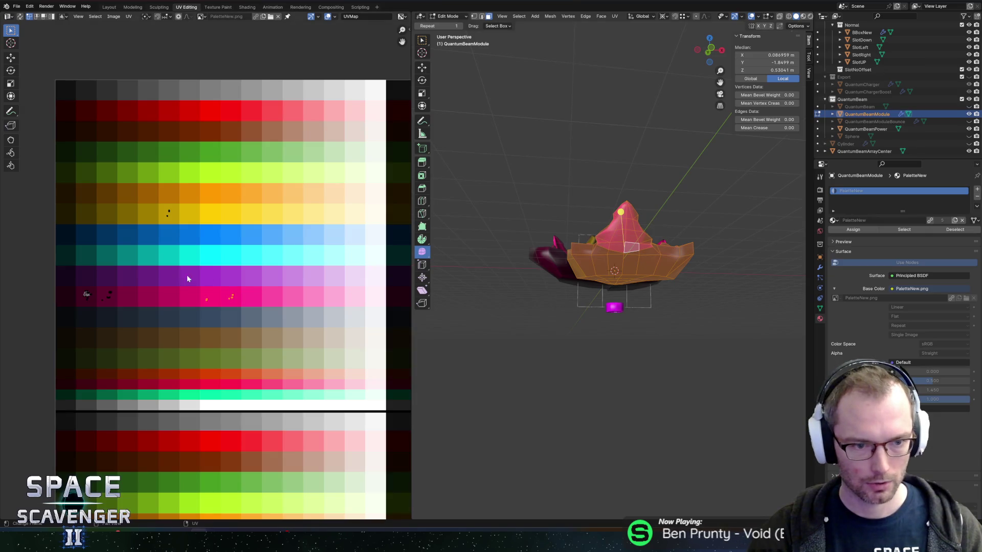
pyautogui.press('g')
pyautogui.press('x')
pyautogui.click(348, 327)
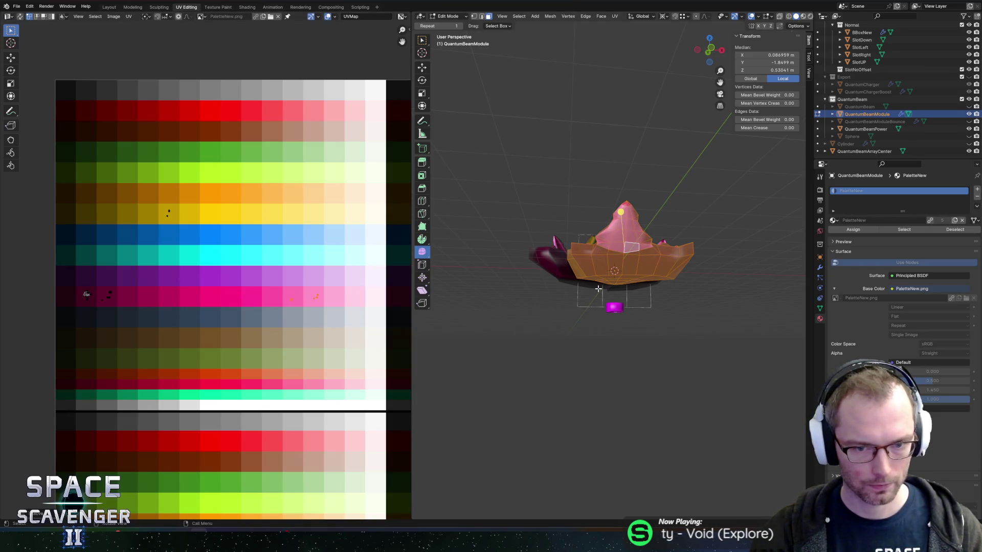
pyautogui.press('Tab')
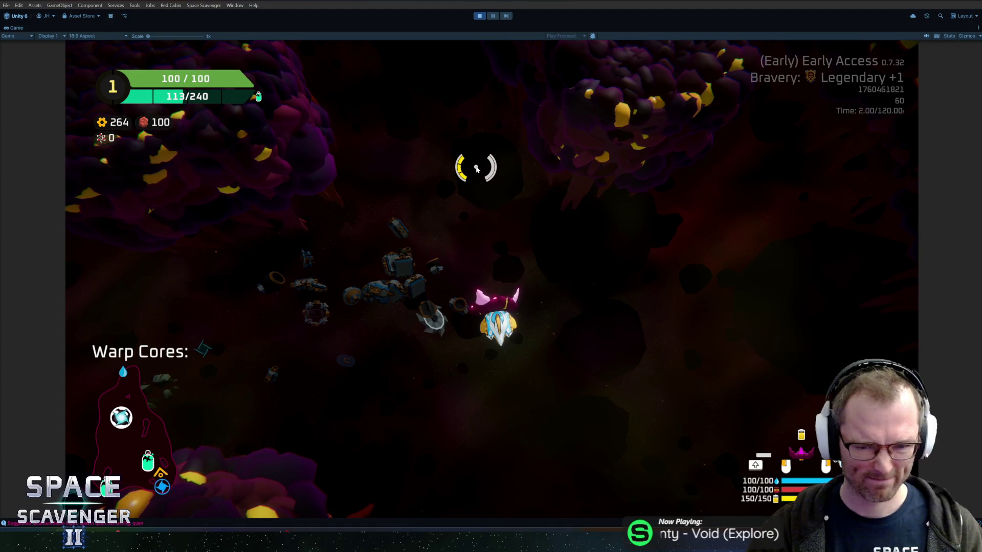
pyautogui.moveTo(494, 244)
pyautogui.mouseDown()
pyautogui.moveTo(575, 312)
pyautogui.moveTo(467, 300)
pyautogui.moveTo(595, 282)
pyautogui.mouseUp()
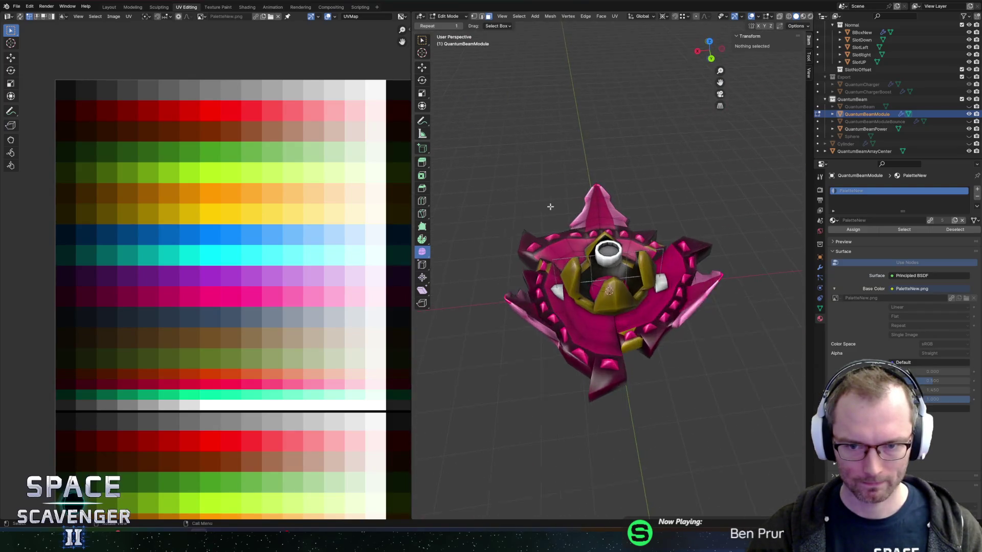
# Select the pink spike's top face, front column of faces and tip
pyautogui.scroll(10, 595, 283)
pyautogui.press('a')
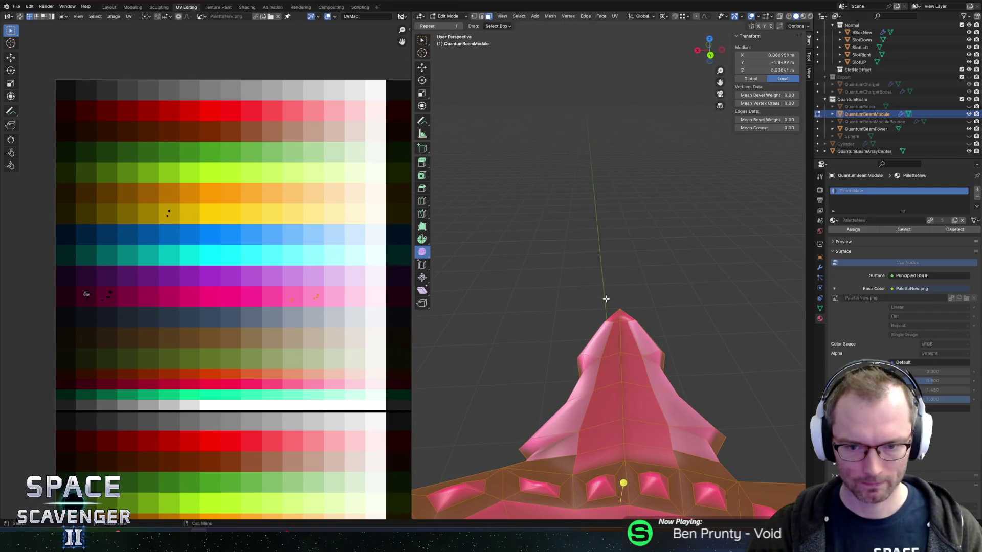
pyautogui.click(619, 334)
pyautogui.moveTo(620, 344); pyautogui.dragTo(624, 440)
pyautogui.scroll(-3, 259, 333)
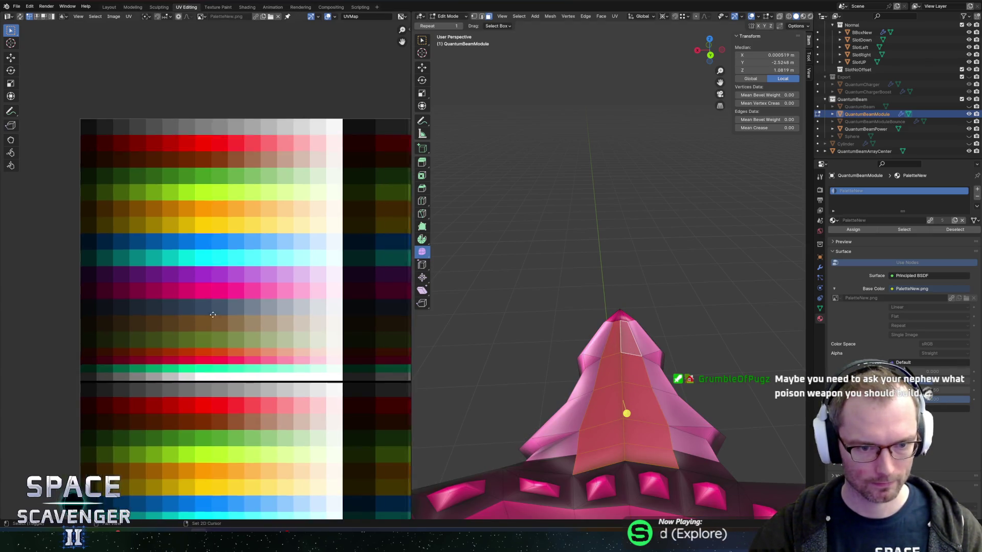
pyautogui.scroll(-1, 199, 297)
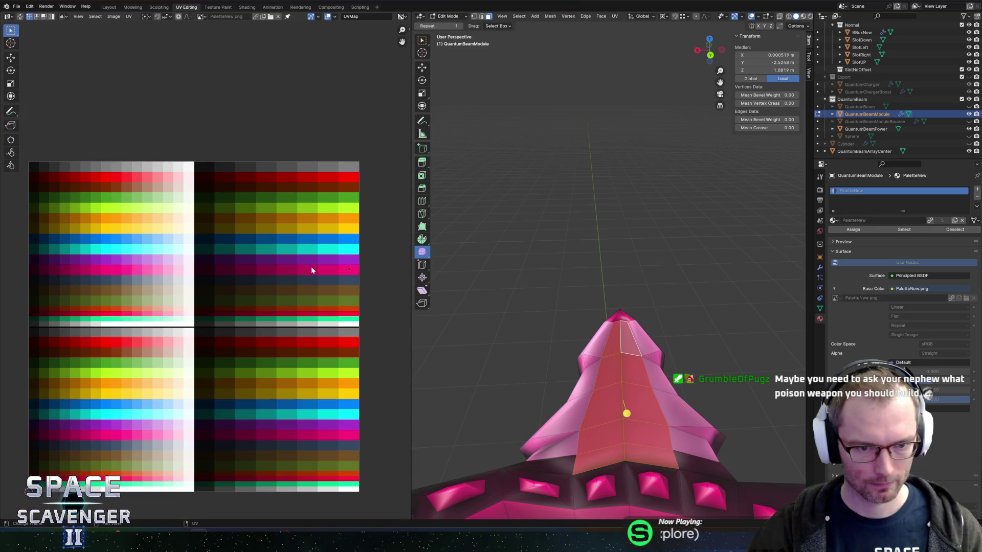
pyautogui.press('c')
pyautogui.click(613, 304)
pyautogui.press('Escape')
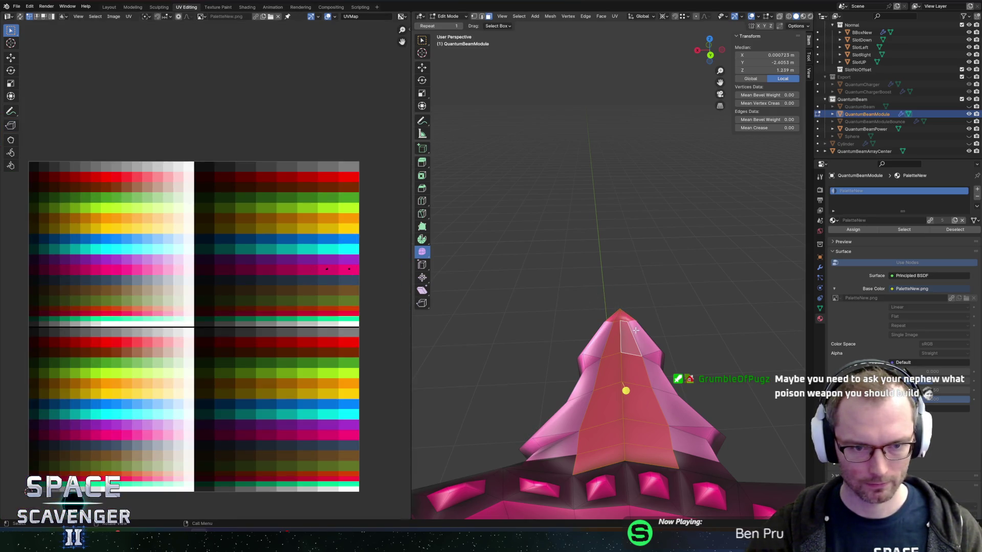
pyautogui.moveTo(543, 302)
pyautogui.mouseDown()
pyautogui.moveTo(683, 275)
pyautogui.moveTo(650, 249)
pyautogui.mouseUp()
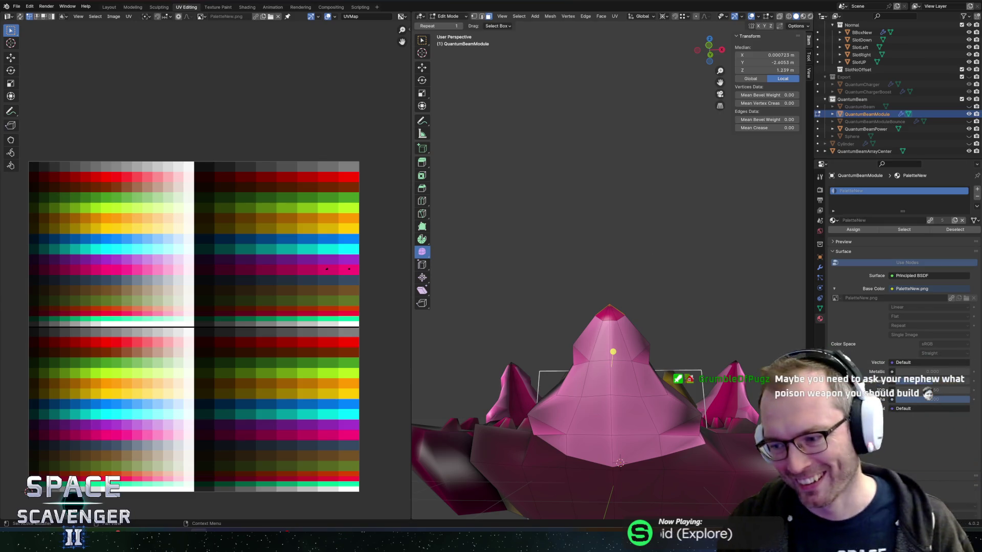
# Reselect the spike tip plus three face loops ringing the dome
pyautogui.click(601, 253)
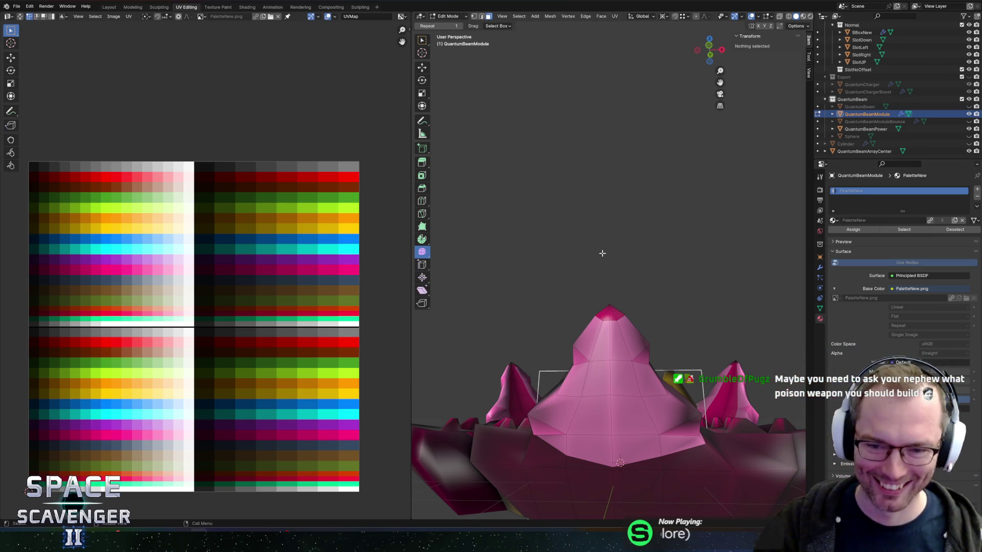
pyautogui.click(590, 319)
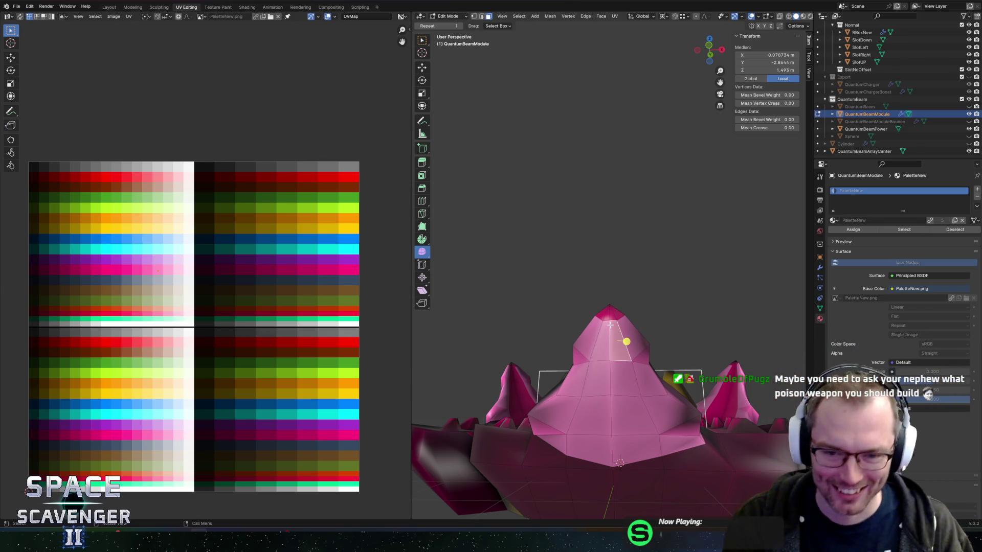
pyautogui.keyDown('alt'); pyautogui.click(615, 378); pyautogui.keyUp('alt')
pyautogui.keyDown('alt'); pyautogui.click(611, 419); pyautogui.keyUp('alt')
pyautogui.keyDown('alt'); pyautogui.click(613, 442); pyautogui.keyUp('alt')
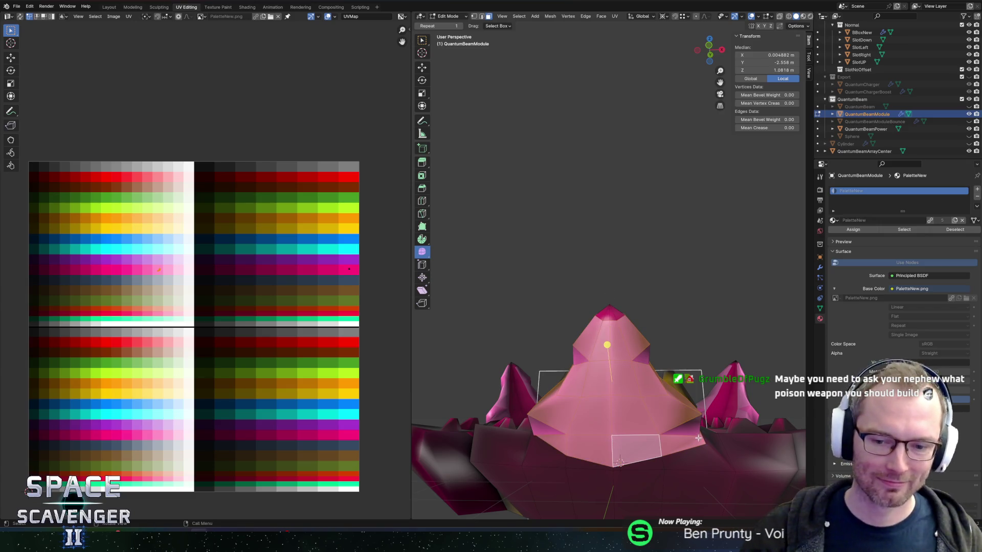
# Switch to vertex select and slide a pink spike vertex along its edge
pyautogui.press('c')
pyautogui.rightClick(570, 418)
pyautogui.moveTo(573, 422)
pyautogui.mouseDown()
pyautogui.moveTo(645, 382)
pyautogui.moveTo(533, 441)
pyautogui.mouseUp()
pyautogui.press('1')
pyautogui.click(528, 454)
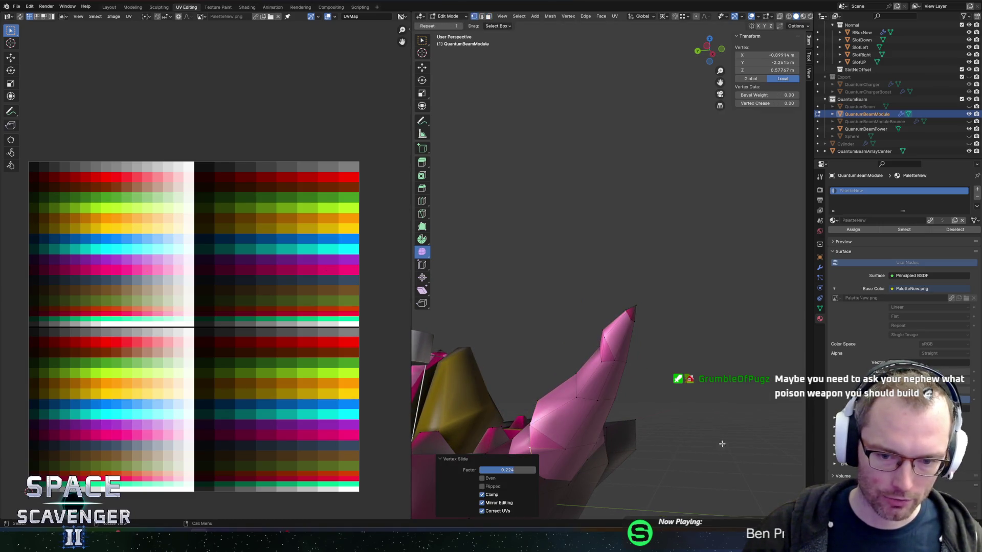
pyautogui.moveTo(618, 431); pyautogui.dragTo(724, 428)
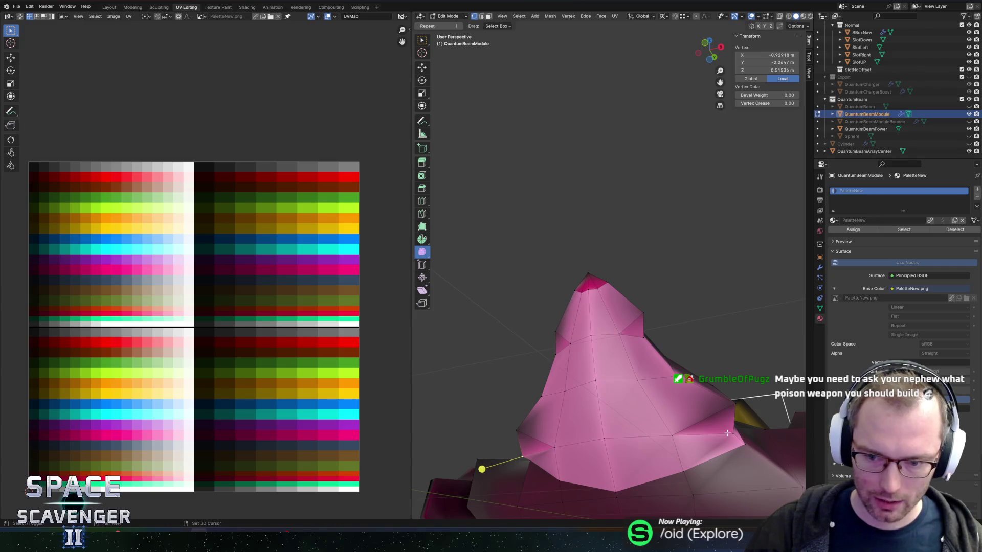
pyautogui.keyDown('shift'); pyautogui.click(724, 428); pyautogui.keyUp('shift')
pyautogui.hotkey('shift', 'v')
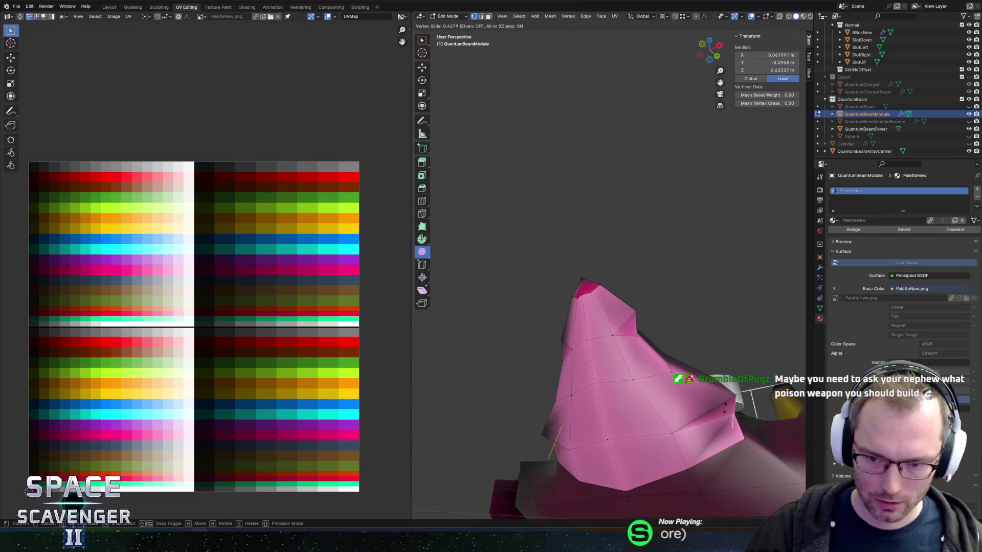
pyautogui.click(727, 367)
# Slide a second spike vertex up along its edge and check the reshaped cone
pyautogui.moveTo(598, 445)
pyautogui.mouseDown()
pyautogui.moveTo(601, 437)
pyautogui.moveTo(518, 402)
pyautogui.mouseUp()
pyautogui.click(523, 383)
pyautogui.hotkey('shift', 'v')
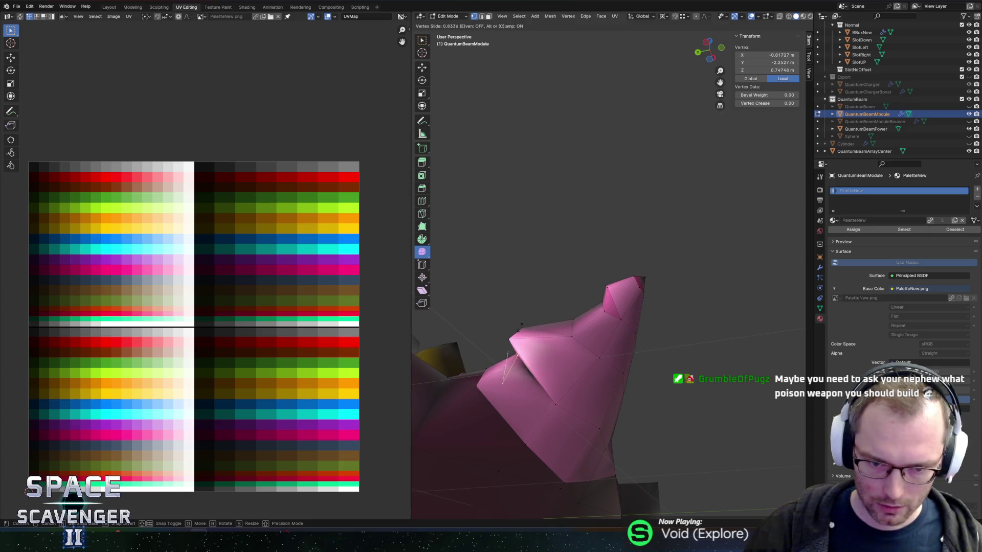
pyautogui.click(513, 301)
pyautogui.moveTo(513, 306)
pyautogui.mouseDown()
pyautogui.moveTo(644, 402)
pyautogui.moveTo(647, 382)
pyautogui.moveTo(601, 395)
pyautogui.mouseUp()
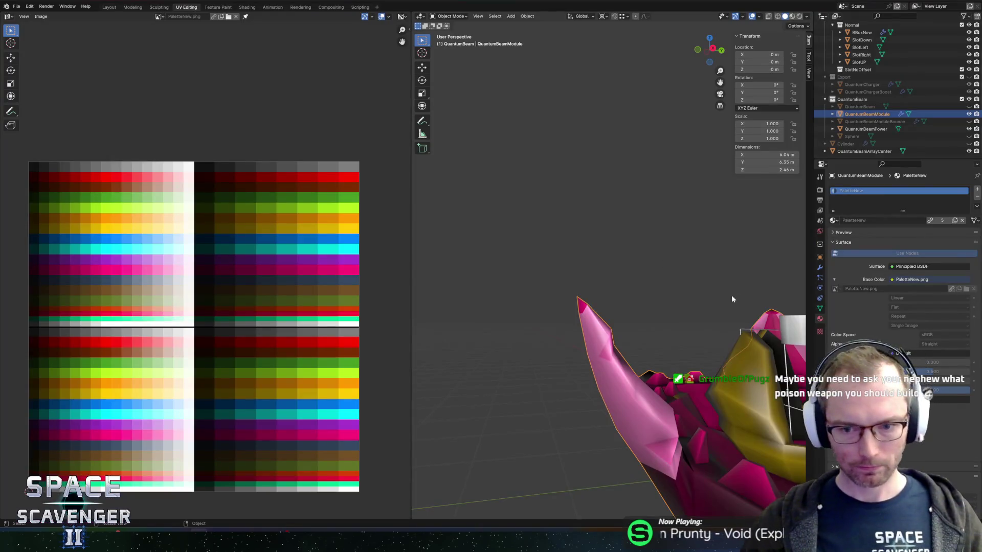
pyautogui.scroll(-3, 732, 295)
pyautogui.press('Tab')
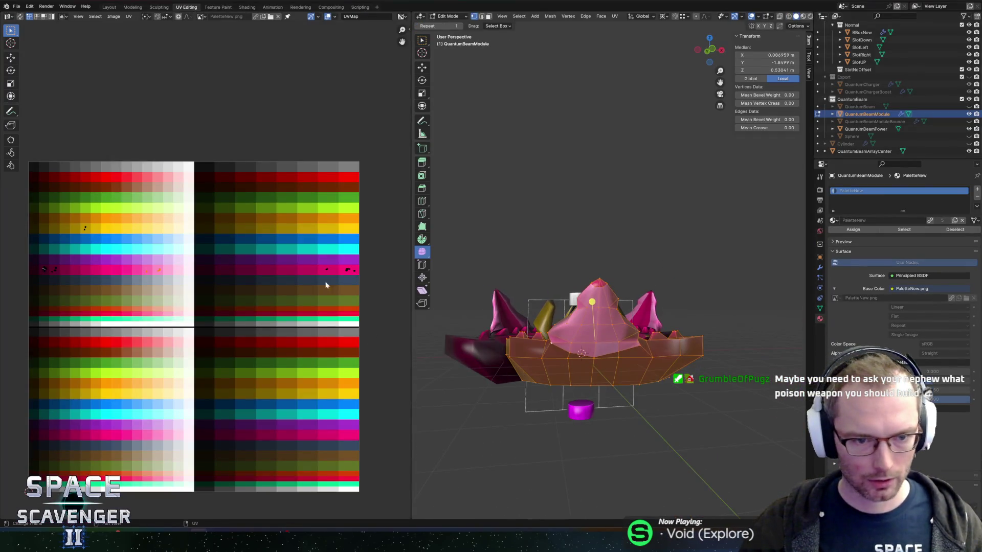
# Move the dome's UVs onto the yellow palette row to recolour it
pyautogui.scroll(2, 93, 277)
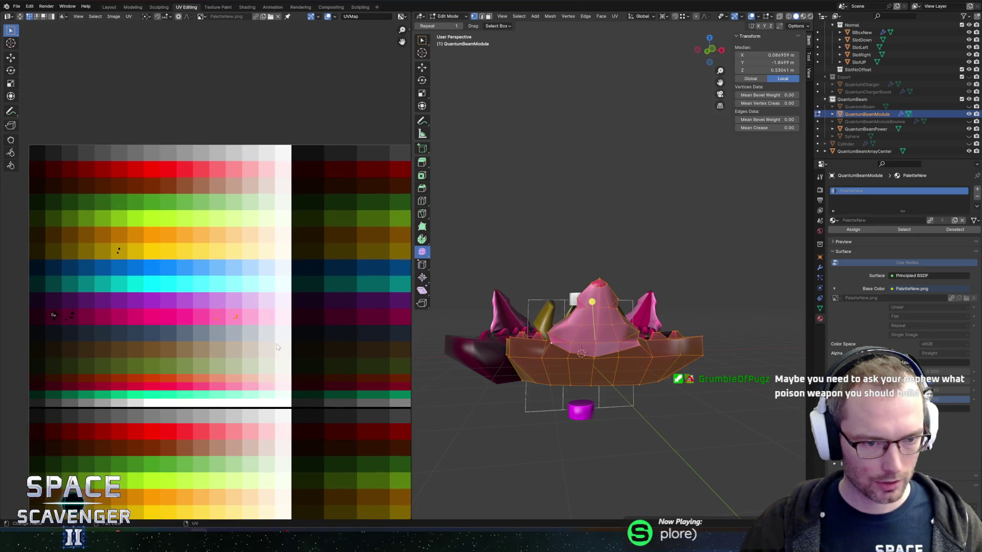
pyautogui.press('g')
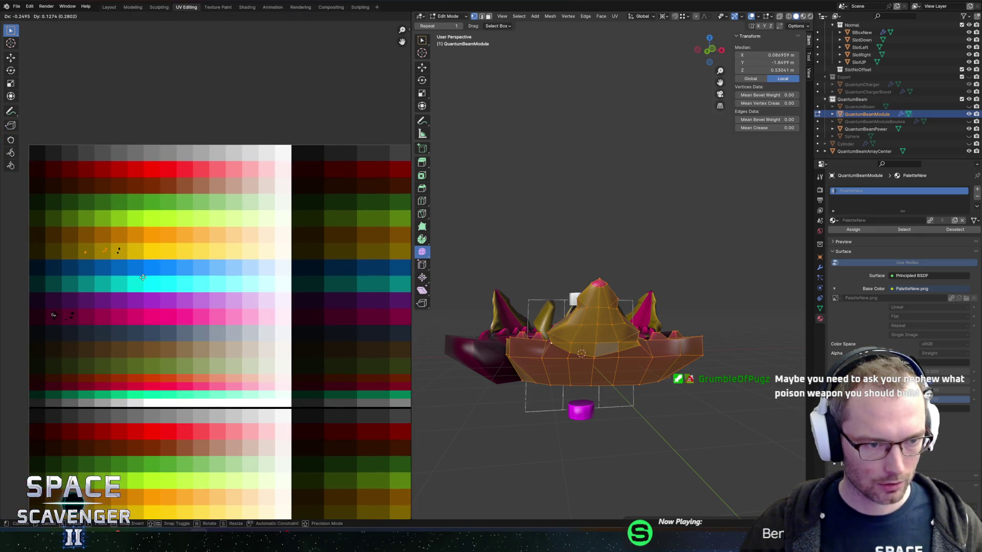
pyautogui.click(188, 277)
pyautogui.click(559, 256)
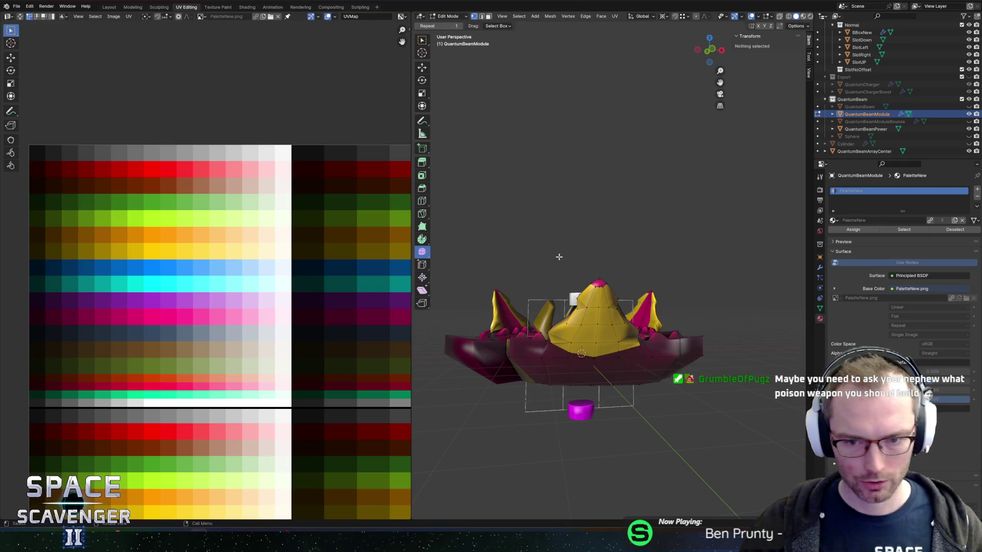
# Re-export the module to FBX over the existing file and fly the ship to view it in game
pyautogui.press('Tab')
pyautogui.hotkey('ctrl', 'shift', 'e')
pyautogui.press('Return')
pyautogui.hotkey('alt', 'Tab')
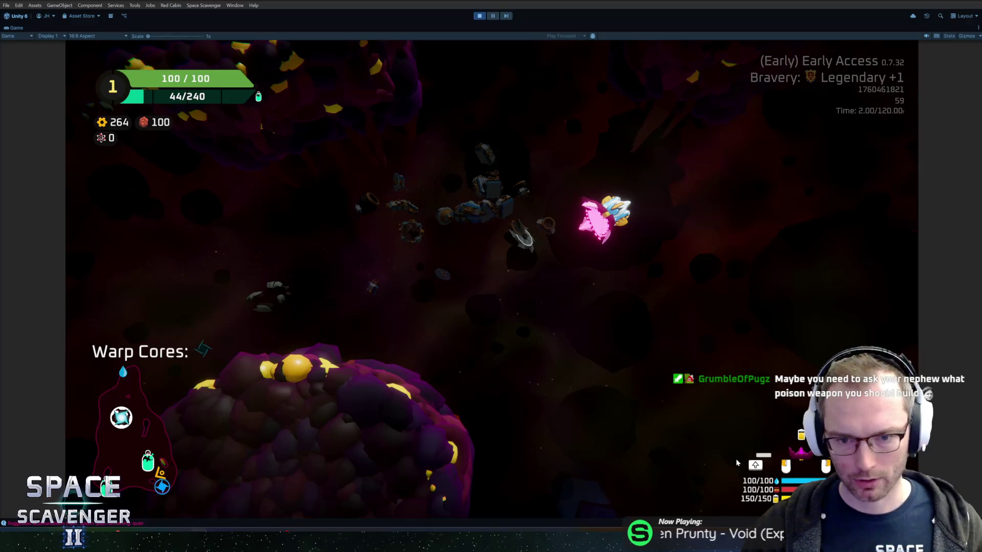
pyautogui.press('s')
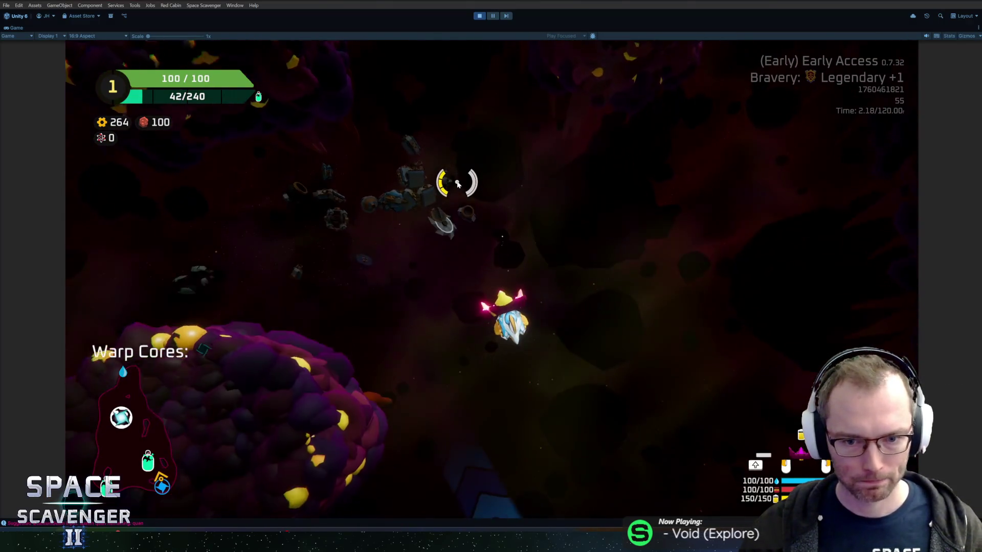
pyautogui.press('w')
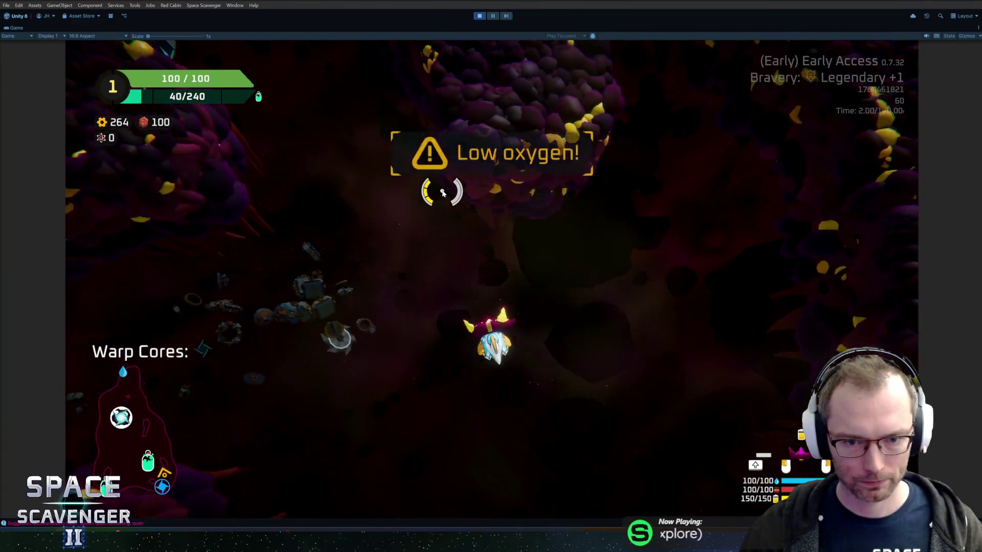
pyautogui.hotkey('alt', 'Tab')
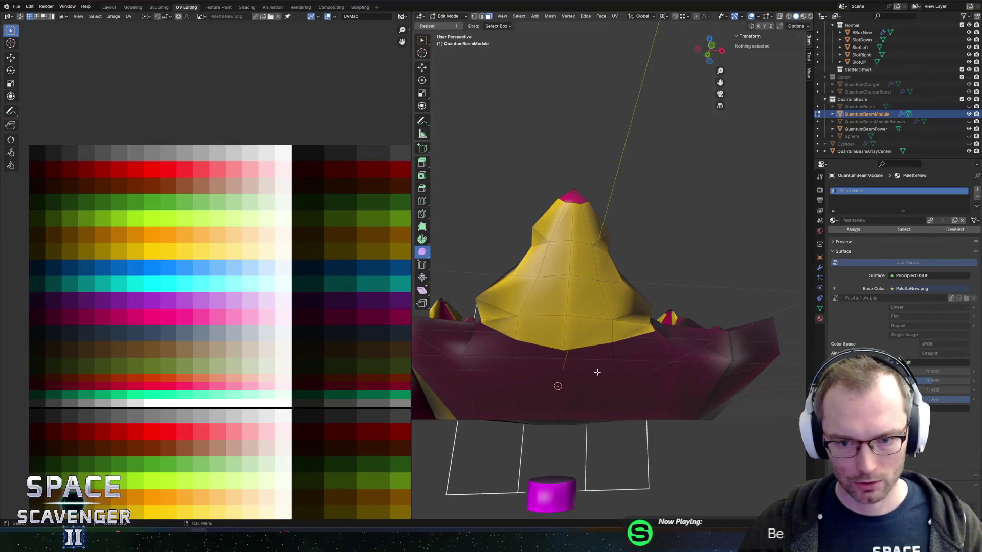
pyautogui.click(597, 372)
# Move the selected lower front faces' UVs onto the magenta swatch and re-export the FBX
pyautogui.keyDown('shift'); pyautogui.click(641, 388); pyautogui.keyUp('shift')
pyautogui.moveTo(40, 302); pyautogui.dragTo(99, 348)
pyautogui.press('Tab')
pyautogui.hotkey('ctrl', 'shift', 'e')
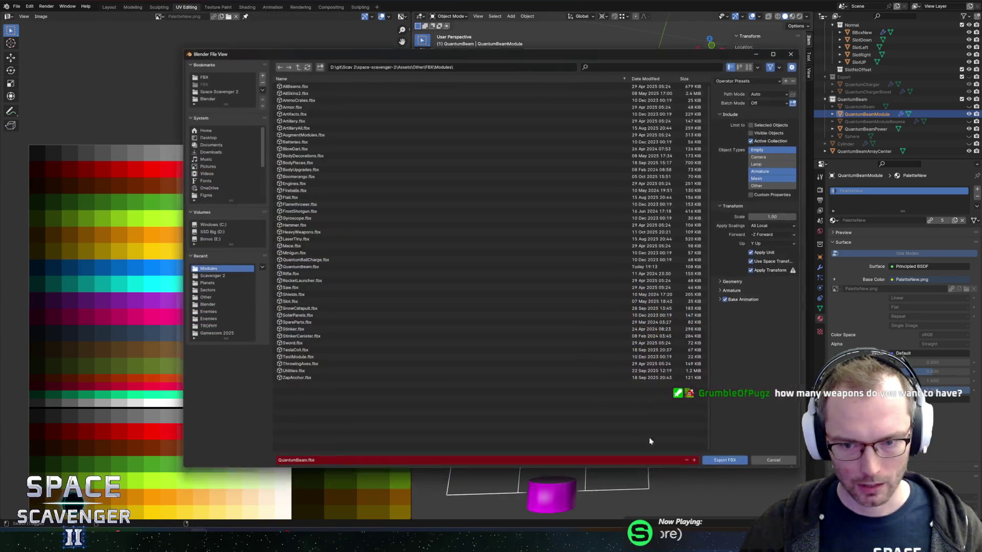
pyautogui.press('Return')
pyautogui.hotkey('alt', 'Tab')
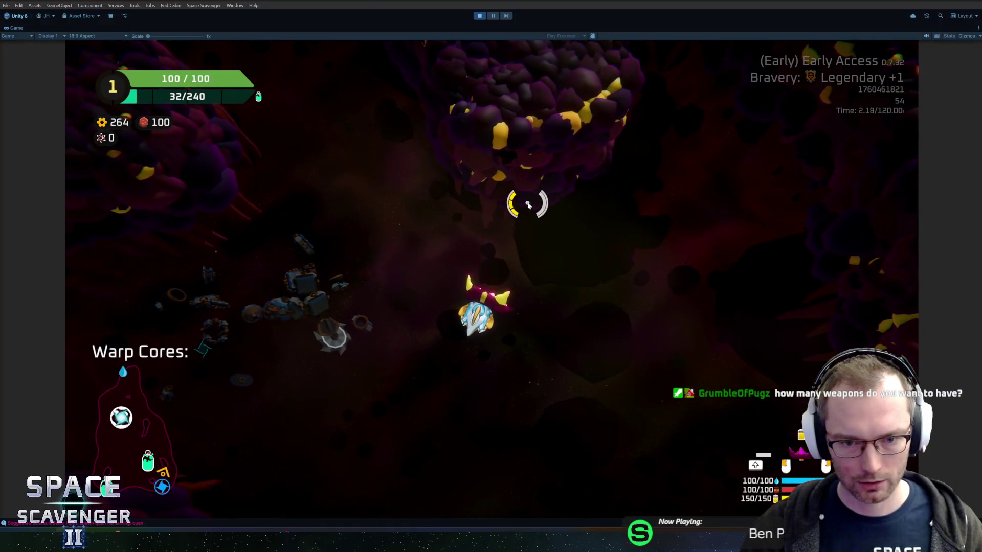
pyautogui.hotkey('alt', 'Tab')
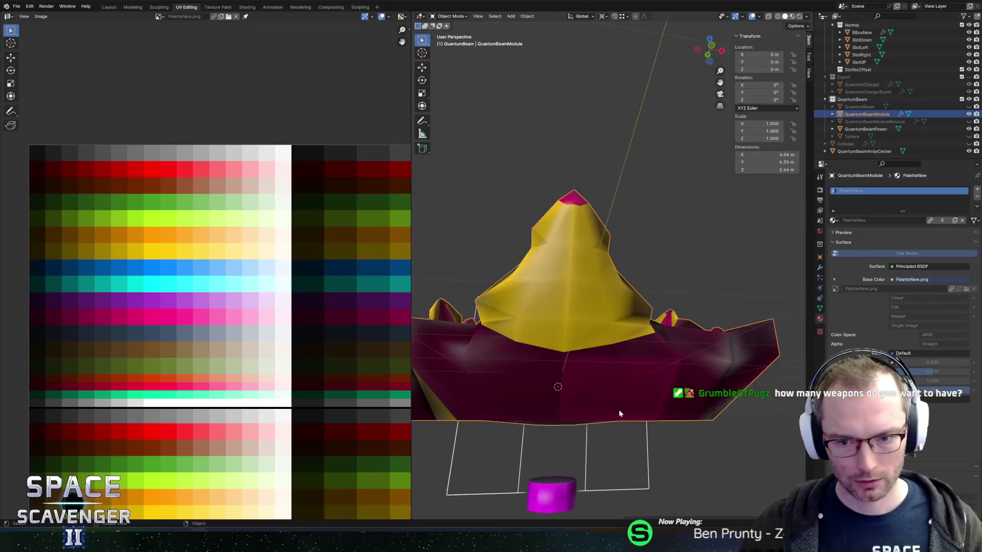
# Brush-select the left-hand front faces, then export the module to FBX again
pyautogui.press('Tab')
pyautogui.press('c')
pyautogui.click(501, 365)
pyautogui.press('Escape')
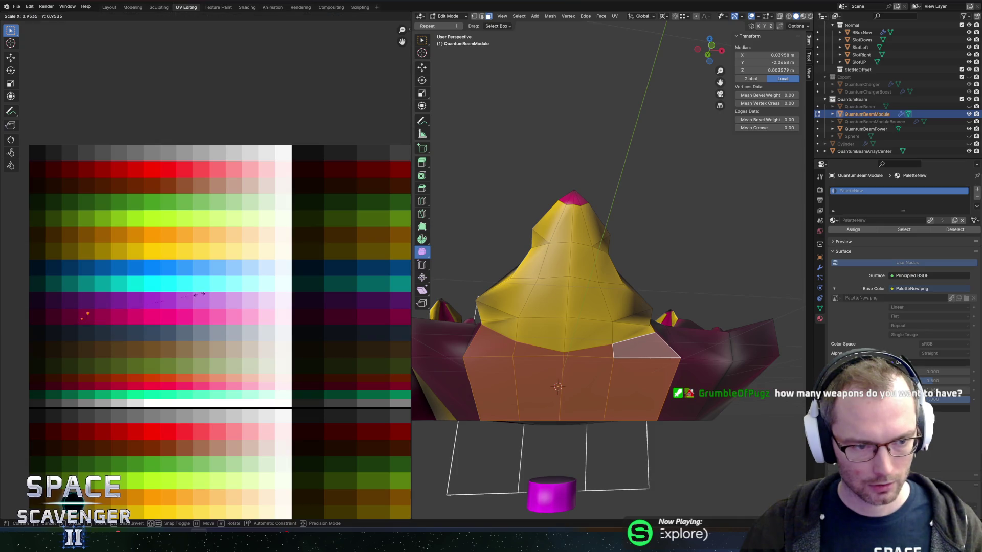
pyautogui.press('Tab')
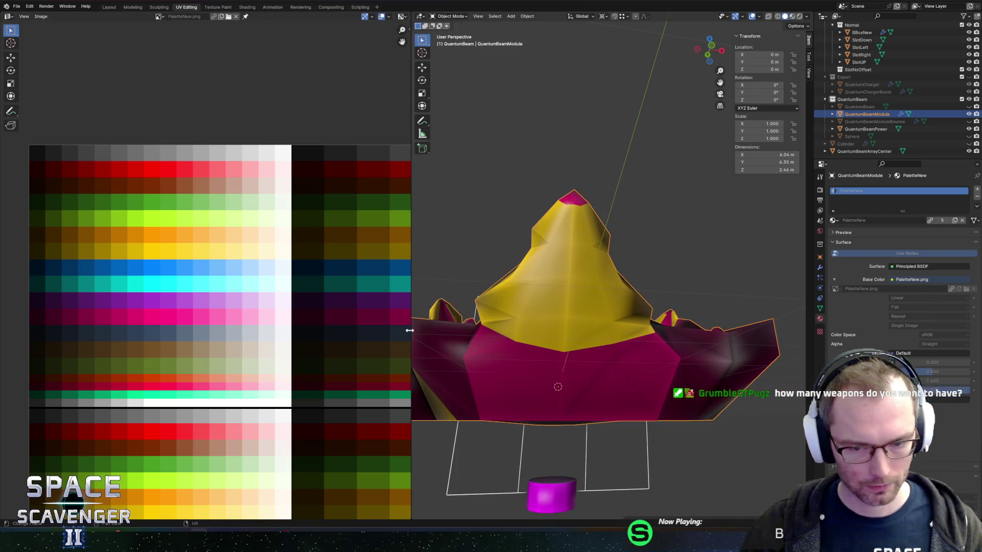
pyautogui.hotkey('ctrl', 'shift', 'e')
pyautogui.press('Return')
pyautogui.hotkey('alt', 'Tab')
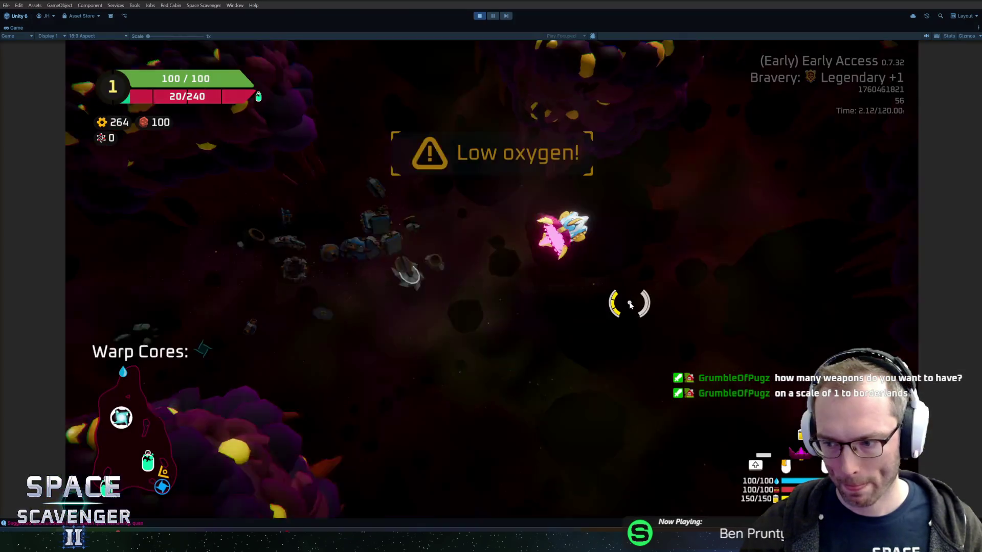
# Run 'debug oxygen lock' in the in-game console, then stop play mode
pyautogui.press('`')
pyautogui.write('shi')
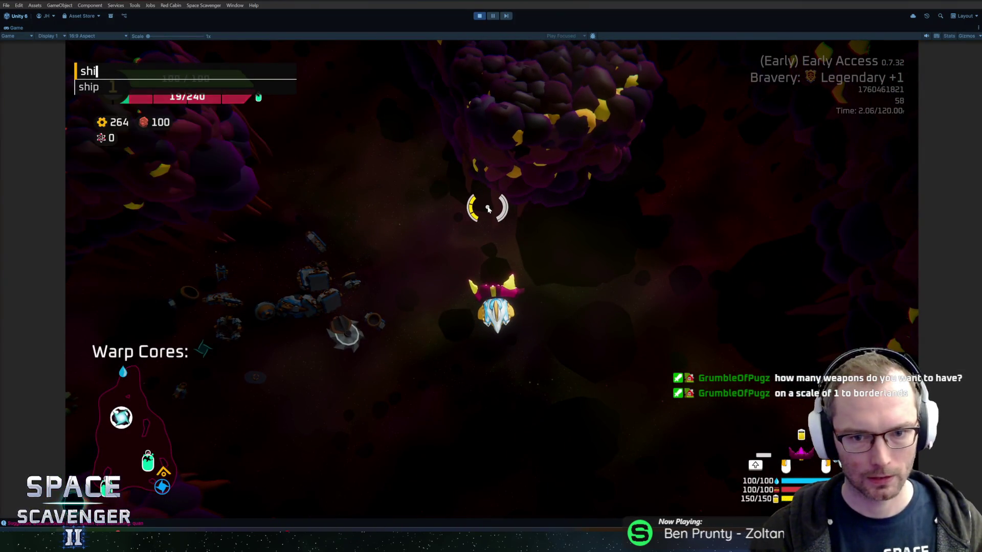
pyautogui.press('Tab')
pyautogui.press('BackSpace')
pyautogui.press('BackSpace')
pyautogui.press('BackSpace')
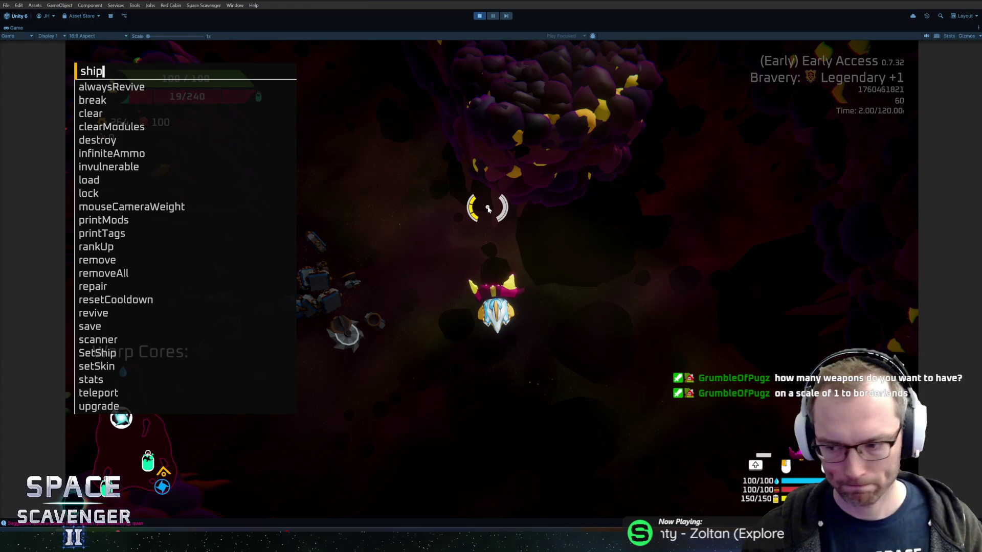
pyautogui.write('deetu')
pyautogui.press('BackSpace')
pyautogui.press('BackSpace')
pyautogui.press('BackSpace')
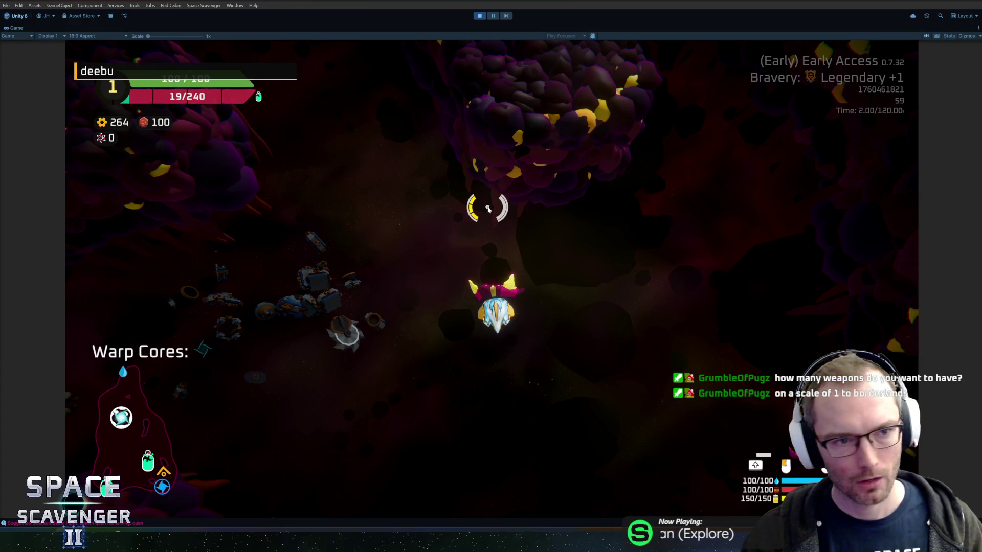
pyautogui.press('Tab')
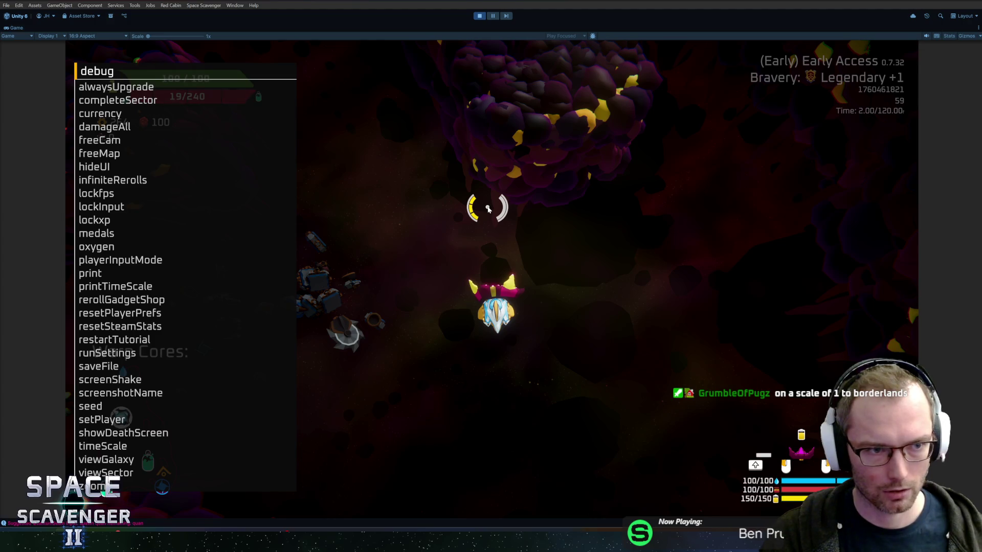
pyautogui.write(' oxygen lock')
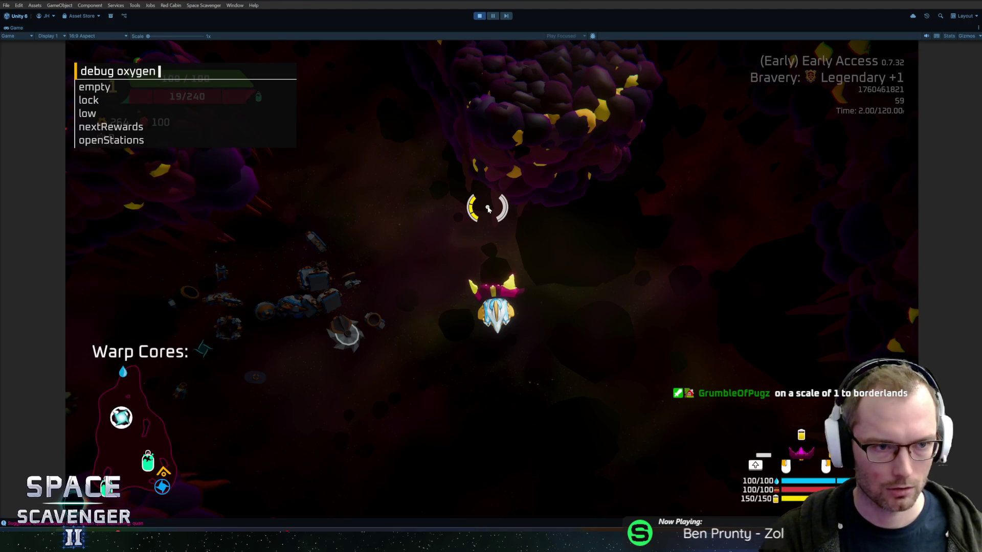
pyautogui.press('Return')
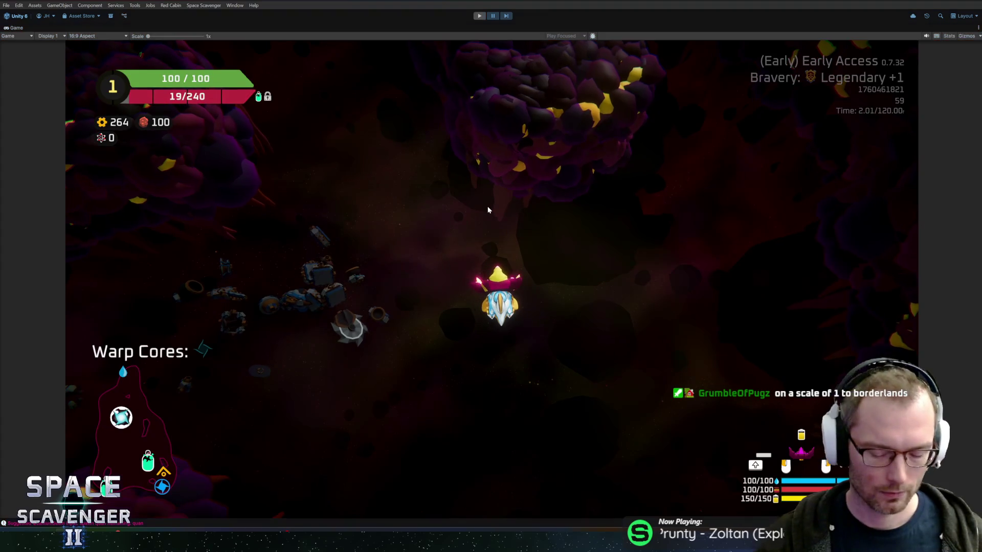
pyautogui.hotkey('ctrl', 'p')
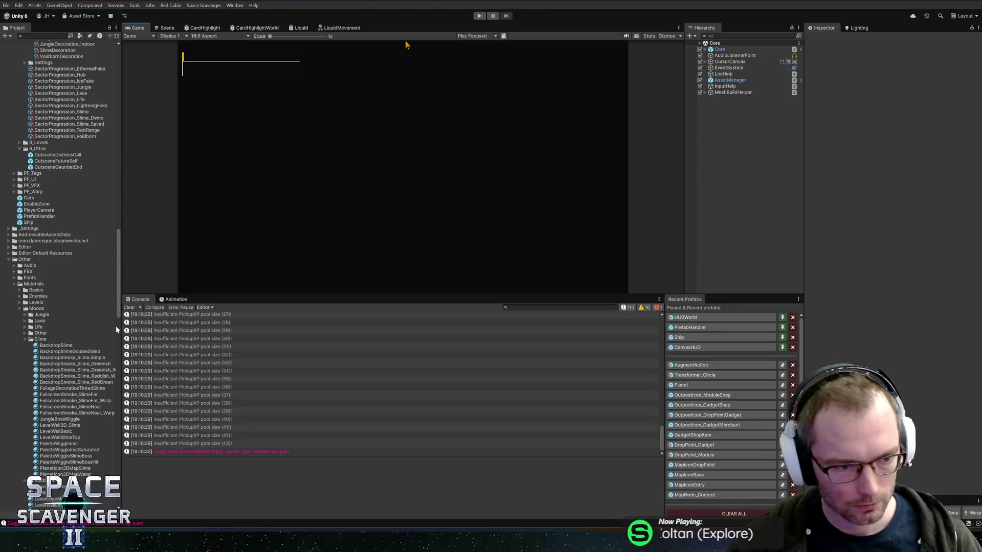
# Collapse Augments and expand Weapons > Specific_Old in the Project panel
pyautogui.click(702, 376)
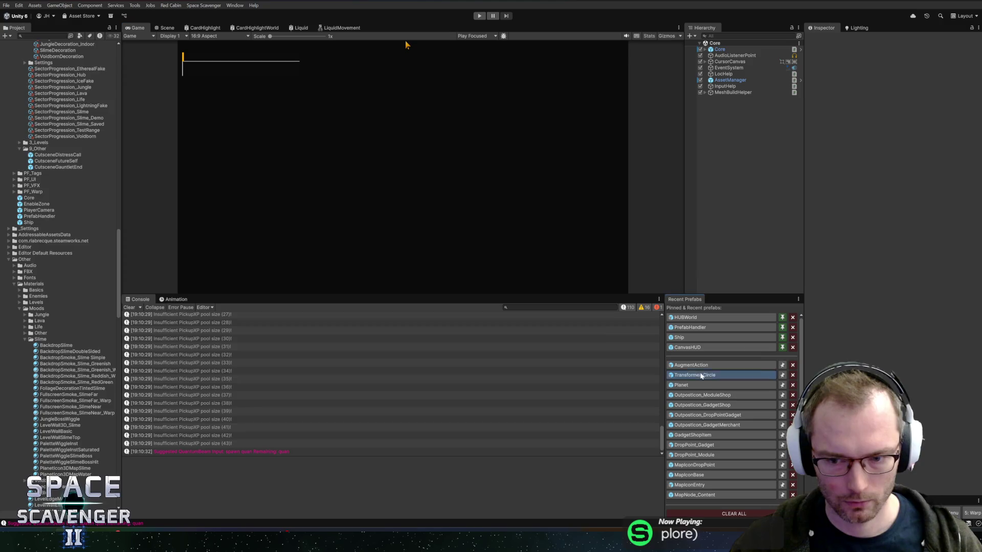
pyautogui.scroll(5, 40, 166)
pyautogui.doubleClick(53, 159)
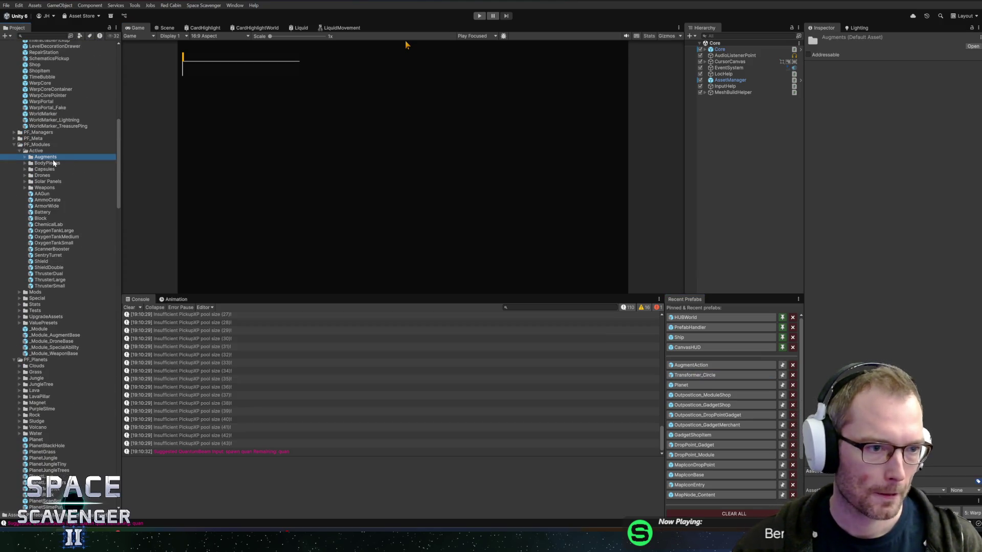
pyautogui.press('Down')
pyautogui.press('Down')
pyautogui.press('Down')
pyautogui.press('Right')
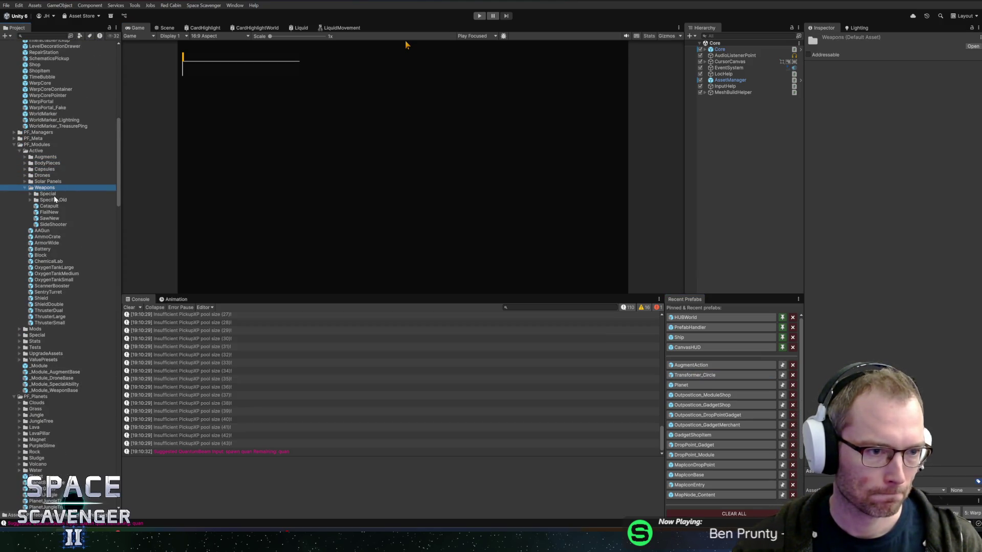
pyautogui.click(53, 195)
pyautogui.click(63, 200)
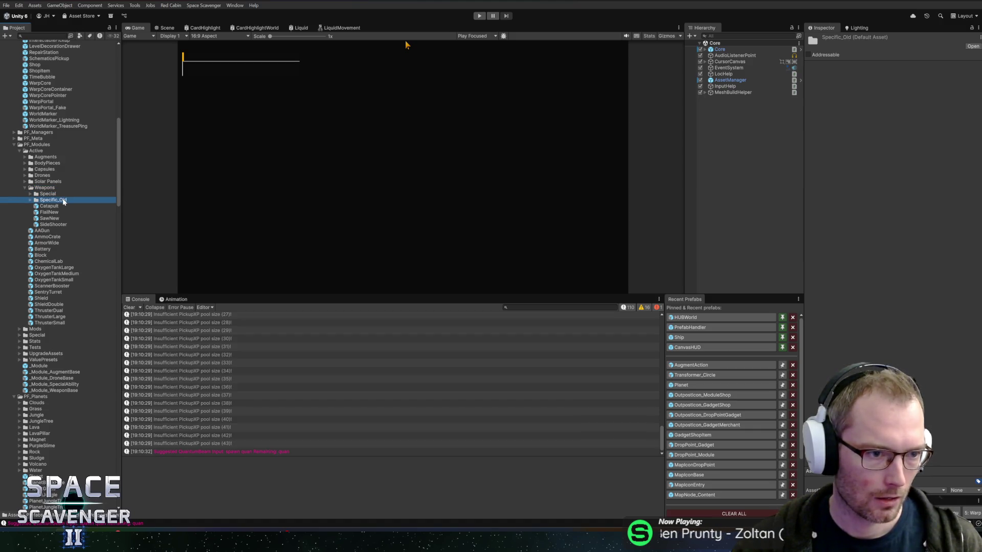
pyautogui.press('Right')
# Inspect the Artillery, Flamethrower, QuantumBall, QuantumBeam and ZapAnchor prefabs in turn
pyautogui.click(59, 207)
pyautogui.press('Down')
pyautogui.press('Down')
pyautogui.press('Down')
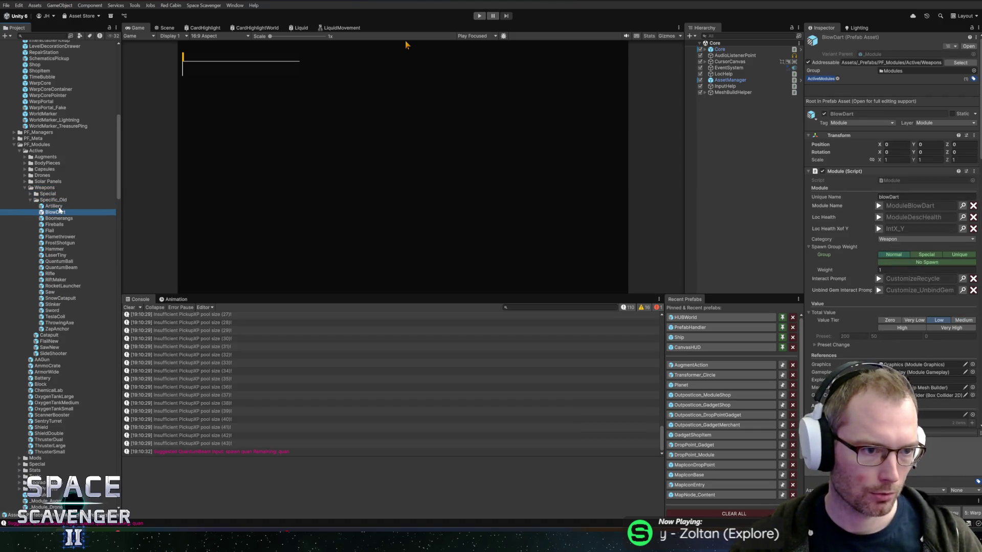
pyautogui.press('Down')
pyautogui.press('Down')
pyautogui.press('Down')
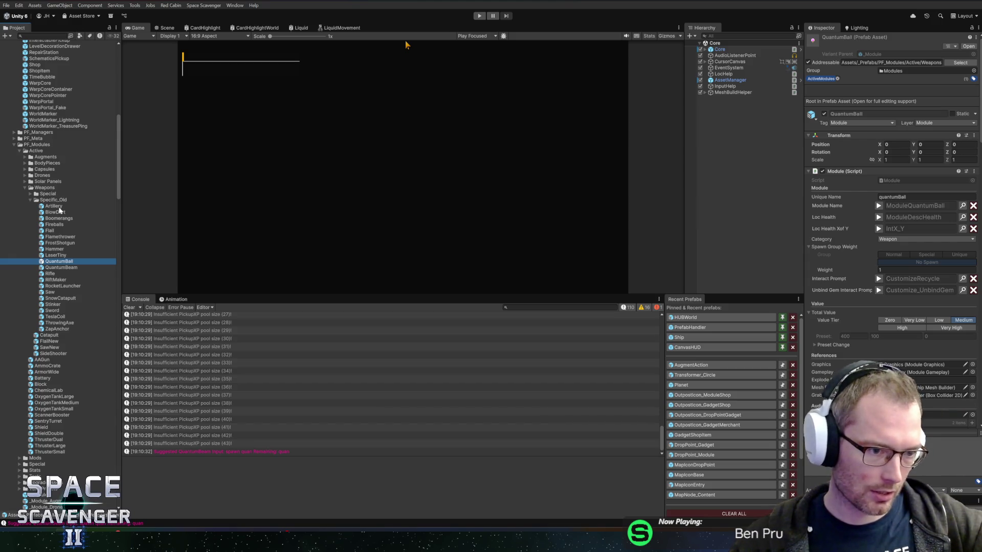
pyautogui.press('Down')
pyautogui.press('Down')
pyautogui.press('Down')
pyautogui.press('Down')
pyautogui.press('Down')
pyautogui.press('Down')
pyautogui.press('Down')
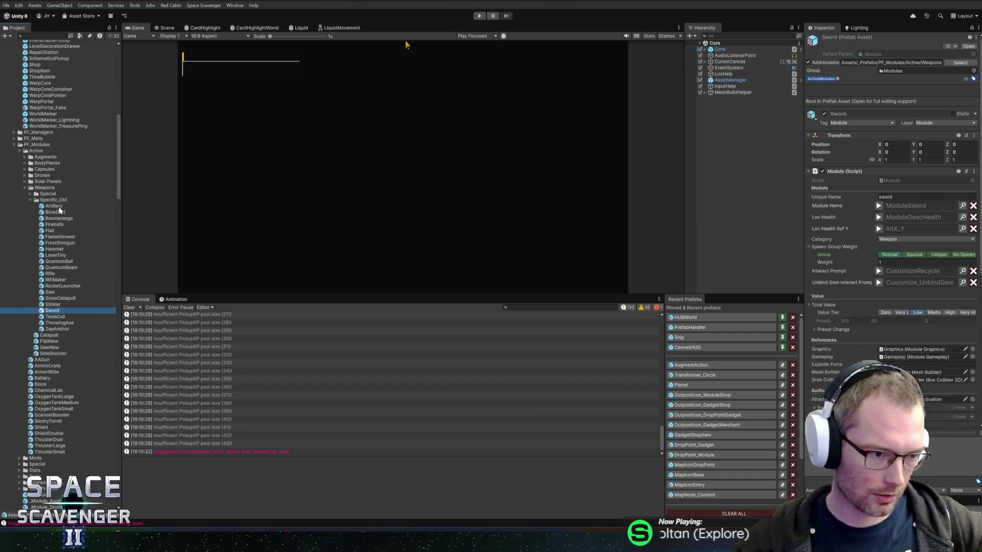
pyautogui.press('Down')
pyautogui.press('Down')
pyautogui.press('Down')
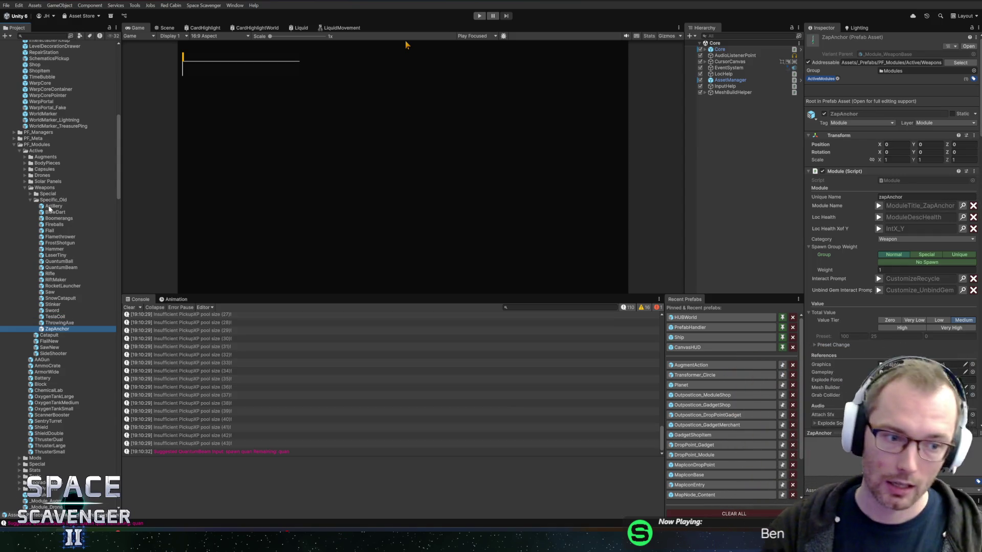
# Expand the Special weapons folder and inspect the Special_Deflector prefab
pyautogui.click(45, 200)
pyautogui.click(48, 194)
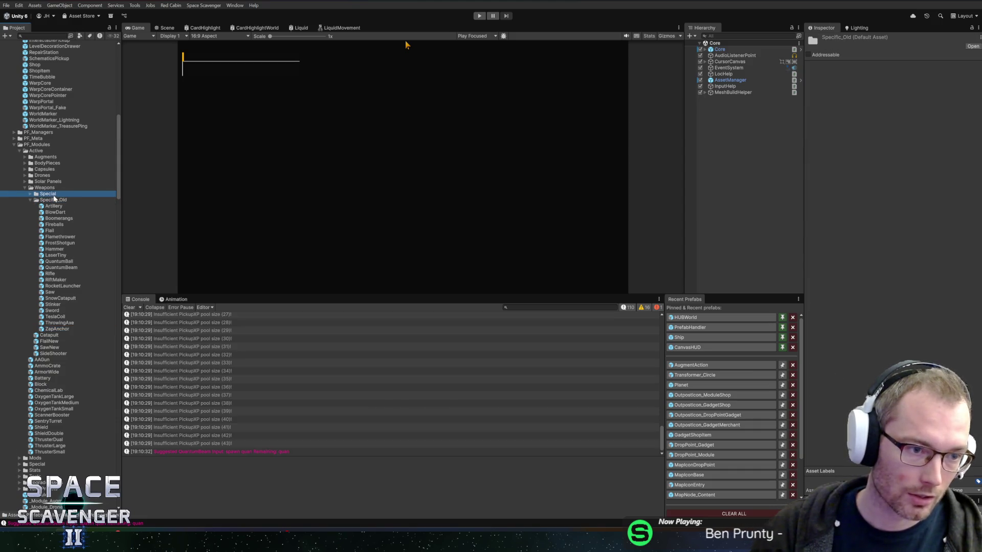
pyautogui.press('Right')
pyautogui.click(70, 201)
# Select Special_Hourglass to show its Weapon-category, High-tier module settings
pyautogui.click(70, 205)
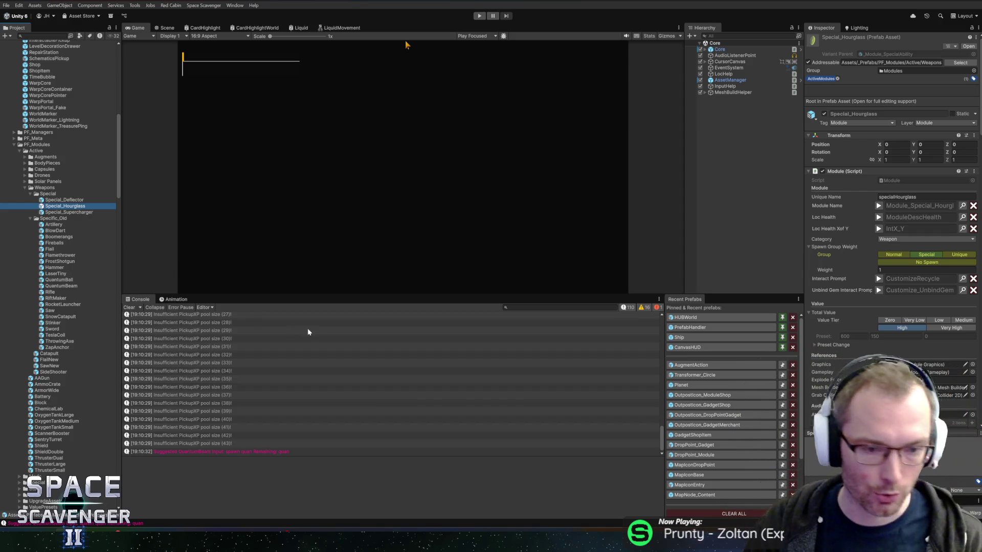
# Switch from the Game view to the Scene view and lower the splitter to heighten it
pyautogui.moveTo(326, 293); pyautogui.dragTo(337, 320)
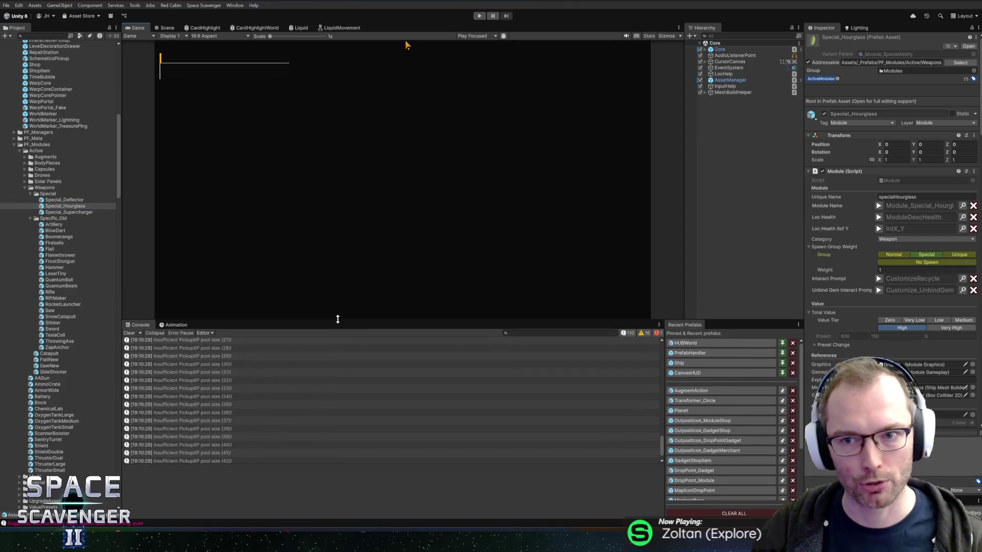
pyautogui.click(167, 27)
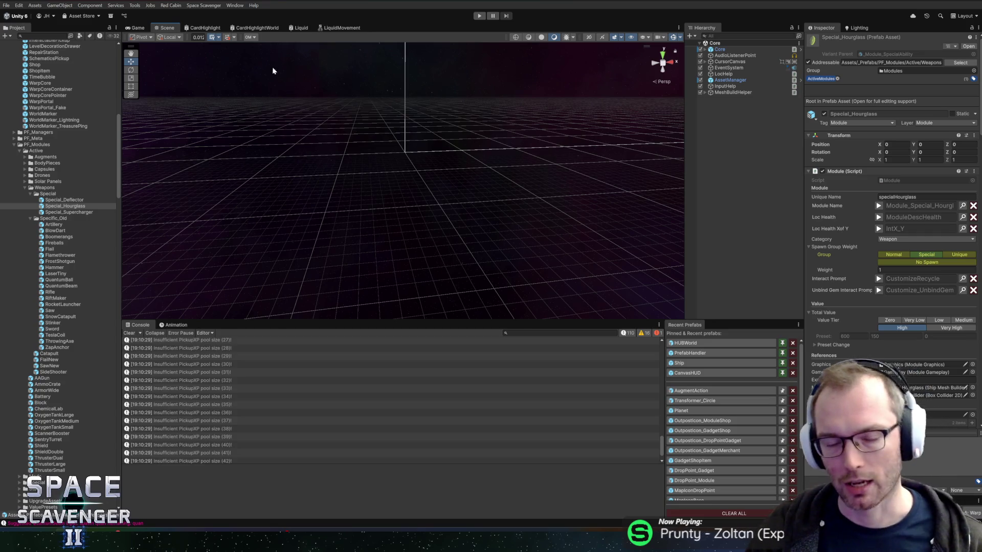
pyautogui.moveTo(492, 321)
pyautogui.mouseDown()
pyautogui.moveTo(505, 347)
pyautogui.moveTo(499, 309)
pyautogui.moveTo(491, 325)
pyautogui.mouseUp()
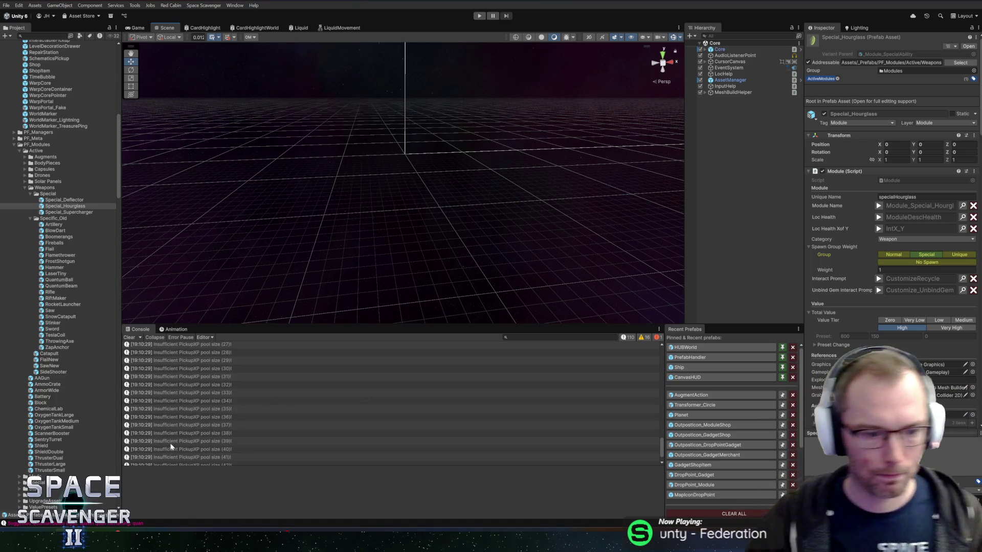
# Bring up HacknPlan, view and close the Sector 1 visuals task, then restore the board
pyautogui.moveTo(159, 542)
pyautogui.click(187, 498)
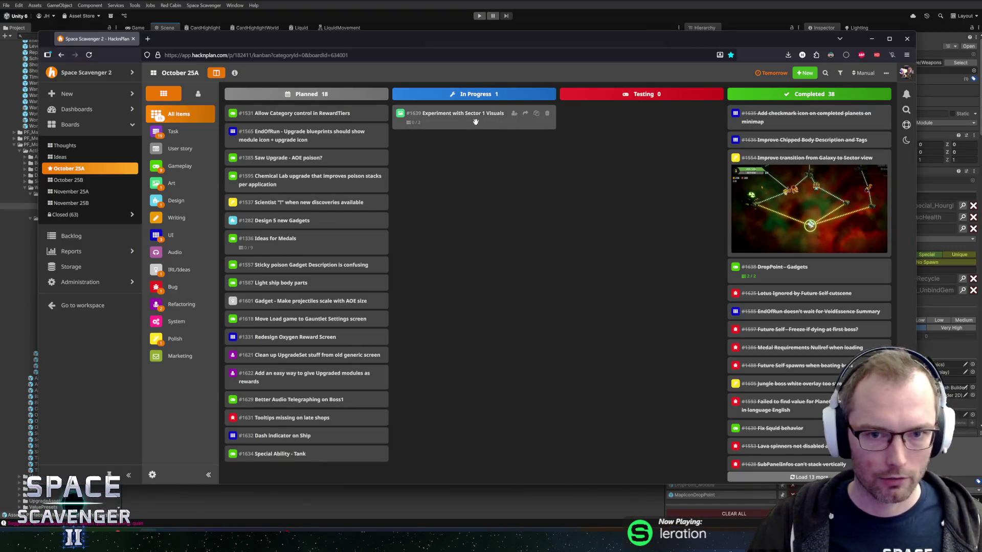
pyautogui.click(393, 118)
pyautogui.click(424, 193)
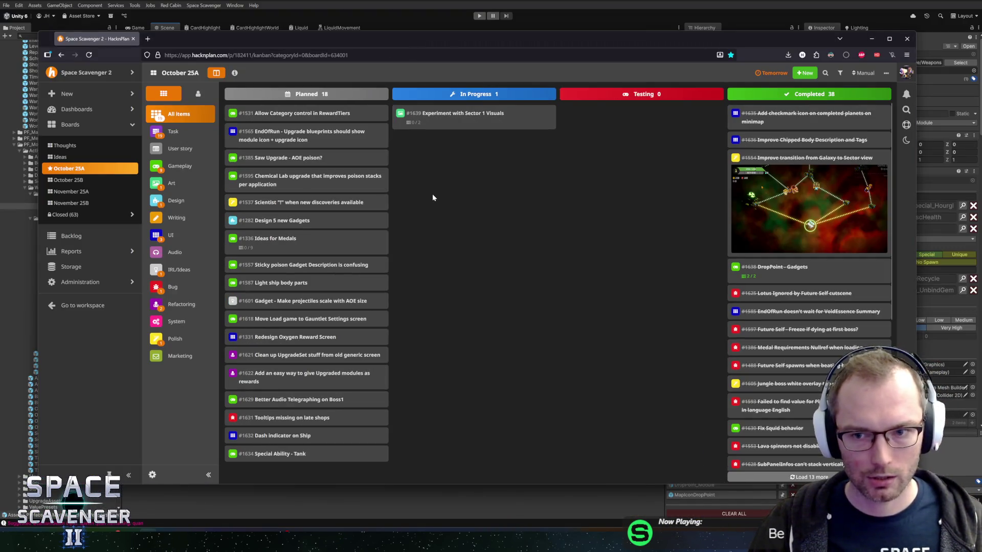
pyautogui.click(376, 2)
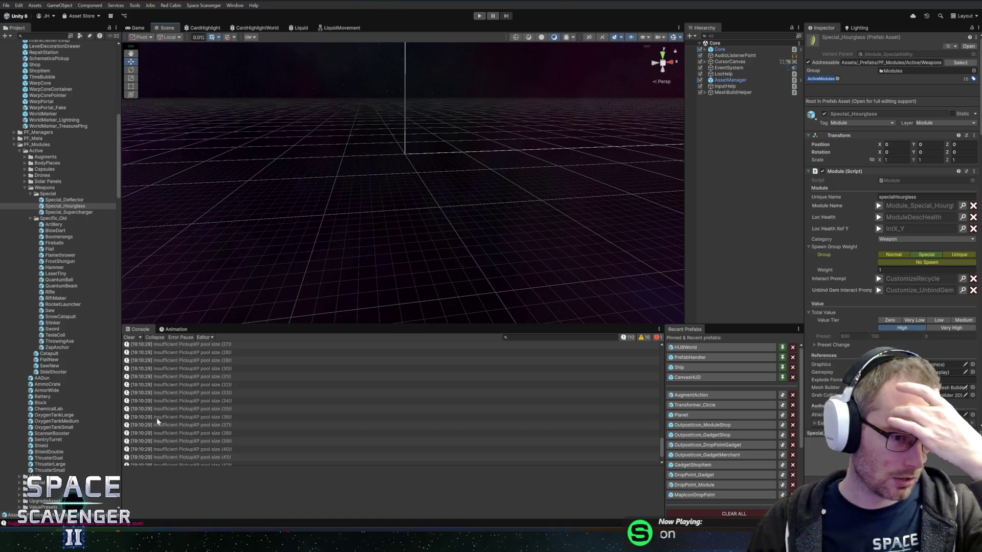
pyautogui.moveTo(200, 547)
pyautogui.click(189, 498)
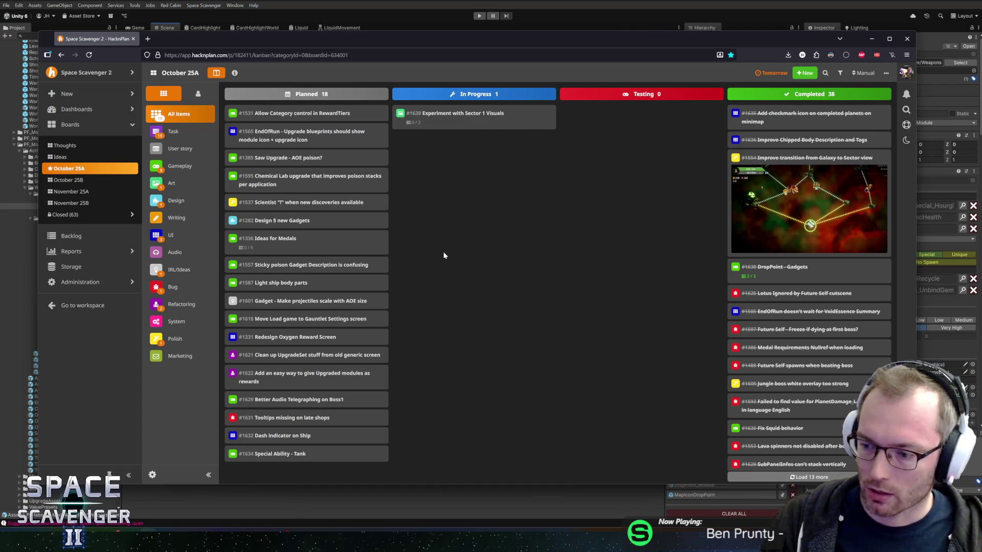
# Bring the Unity editor back in front of the HacknPlan browser window
pyautogui.click(479, 2)
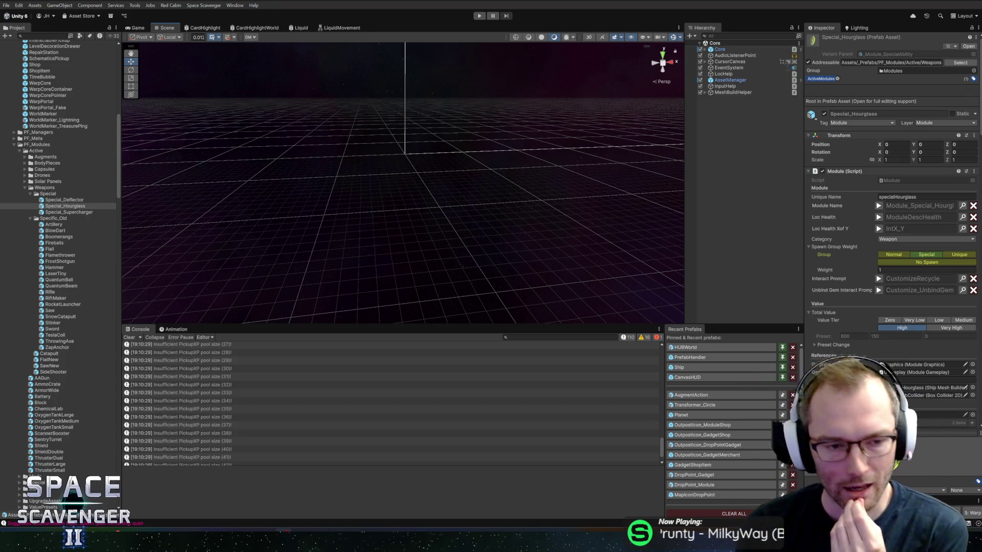
# Lower the Scene/Console splitter twice to enlarge the Scene view
pyautogui.moveTo(317, 324); pyautogui.dragTo(317, 338)
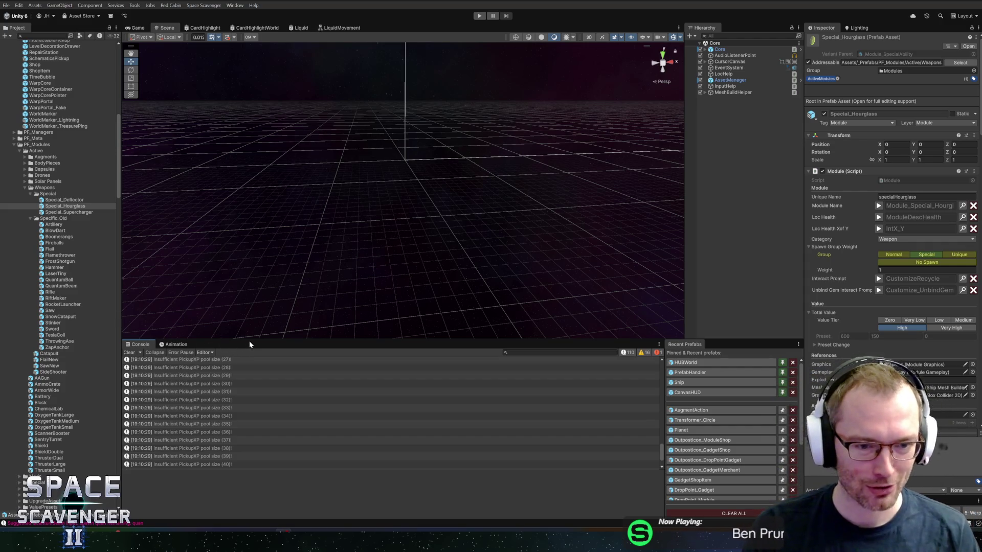
pyautogui.moveTo(249, 341); pyautogui.dragTo(249, 342)
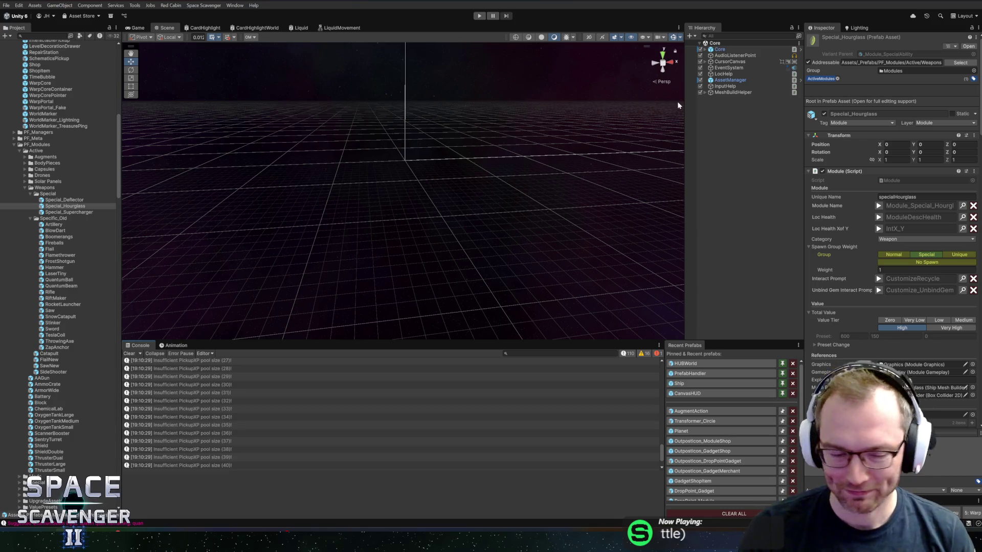
# Clear the Unity console log, then switch to the Megabat Steam store page in Firefox
pyautogui.scroll(-10, 102, 353)
pyautogui.click(130, 353)
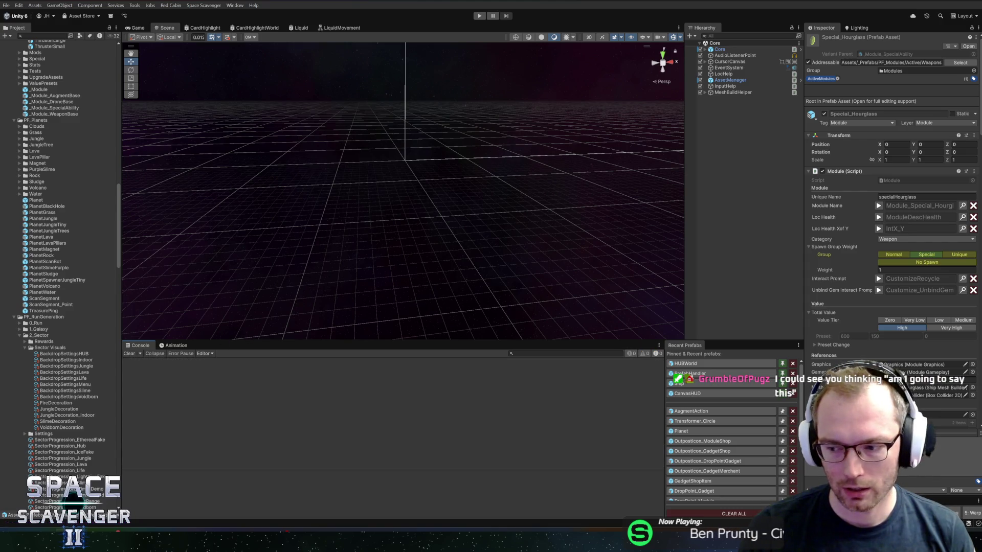
pyautogui.scroll(10, 15, 250)
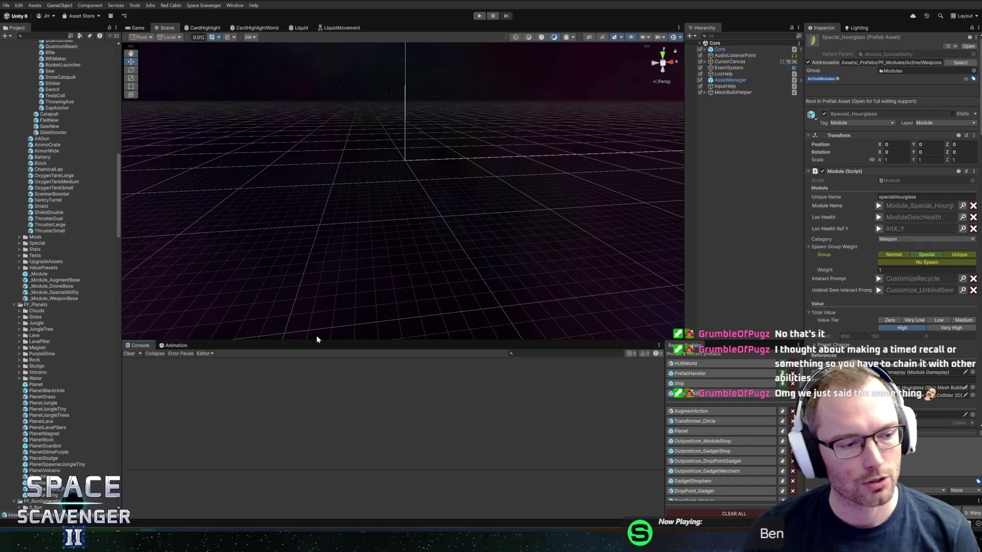
pyautogui.moveTo(320, 338); pyautogui.dragTo(330, 364)
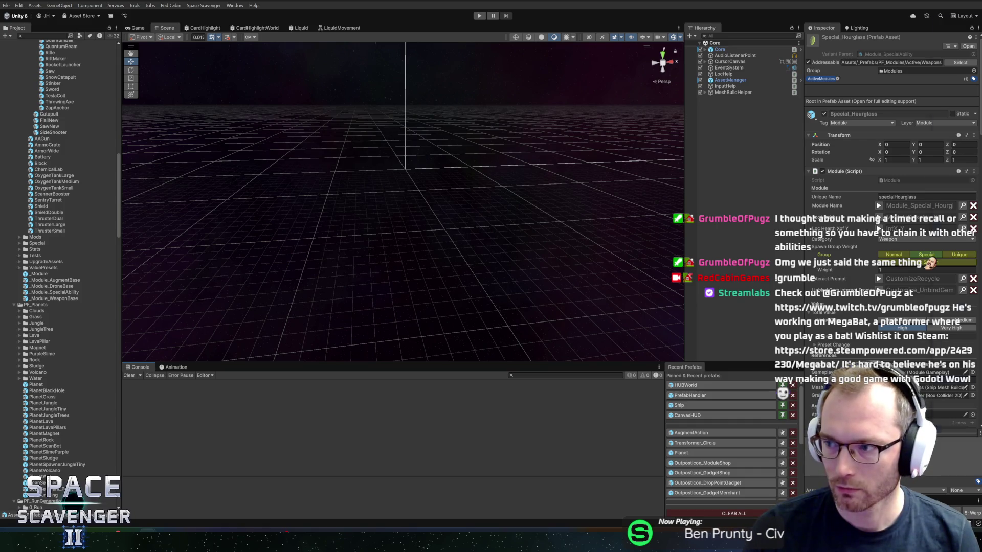
pyautogui.hotkey('alt', 'Tab')
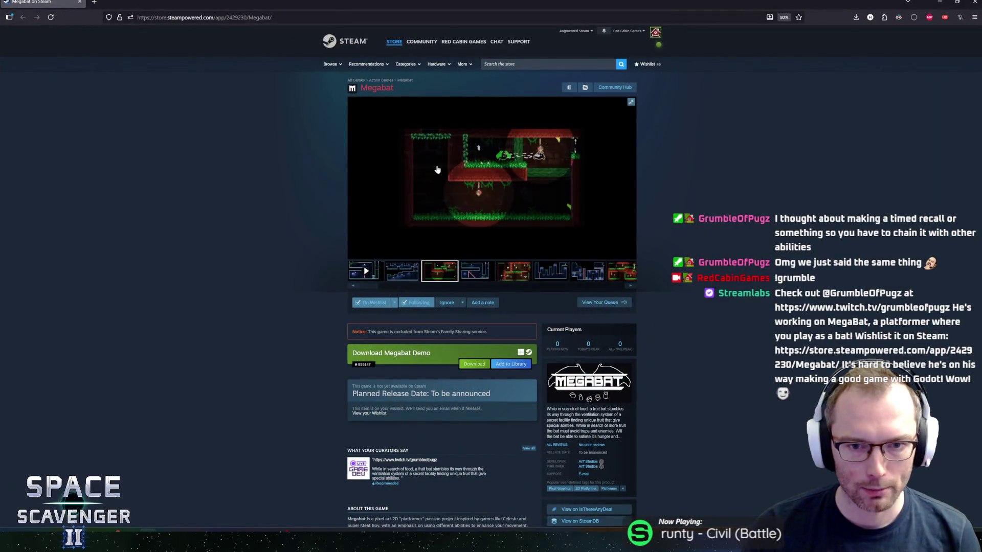
# Open the Megabat screenshot viewer and flip back and forth, settling on the second screenshot
pyautogui.click(437, 169)
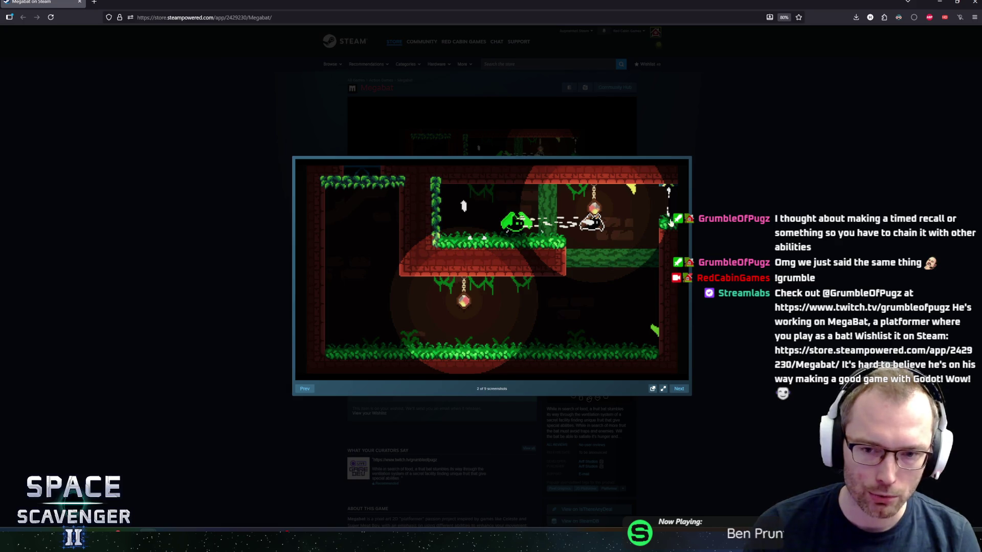
pyautogui.click(530, 223)
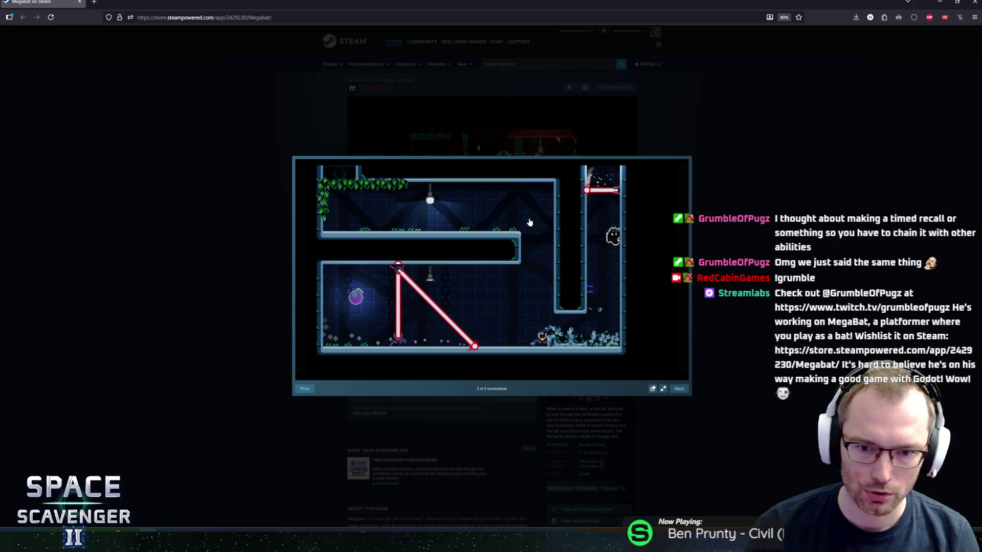
pyautogui.press('Left')
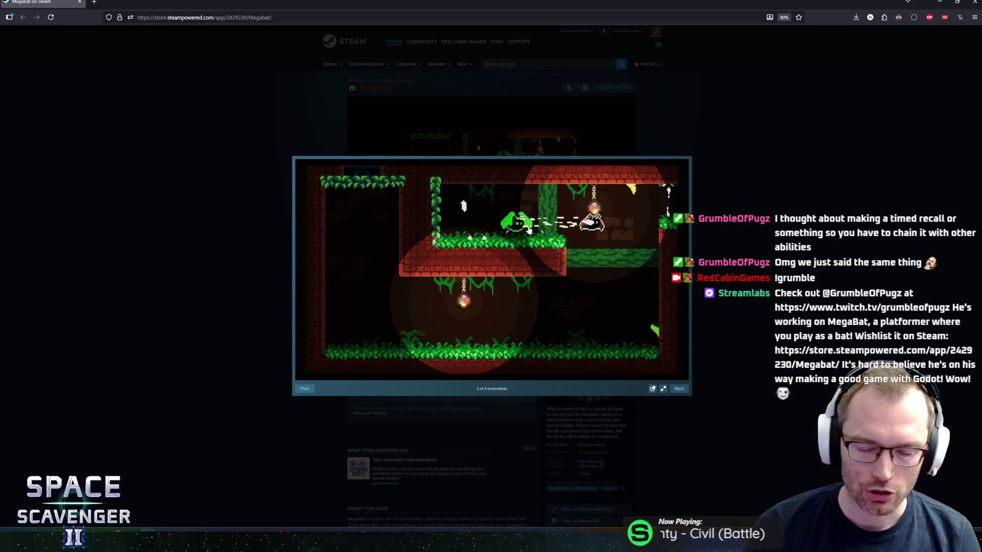
pyautogui.click(529, 230)
pyautogui.press('Left')
pyautogui.press('Left')
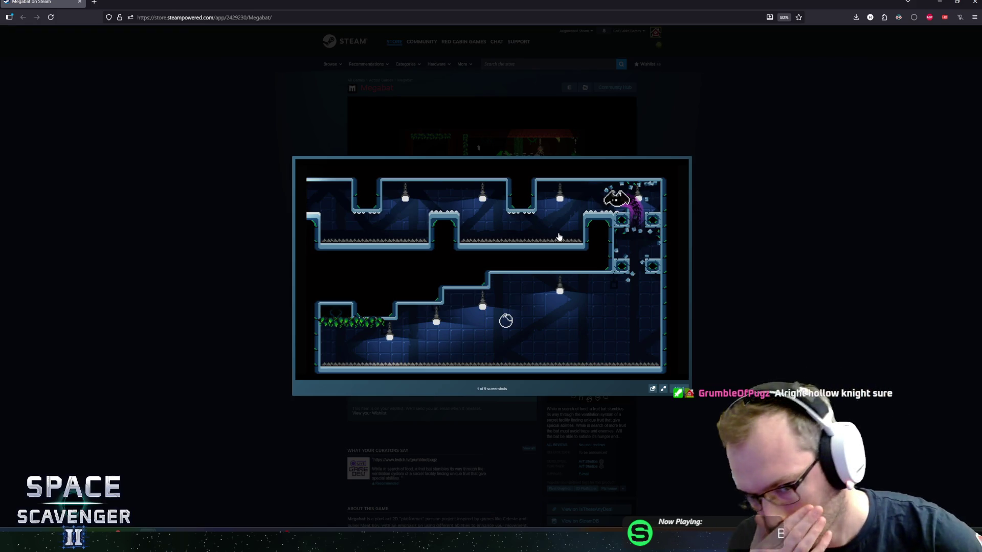
pyautogui.click(559, 237)
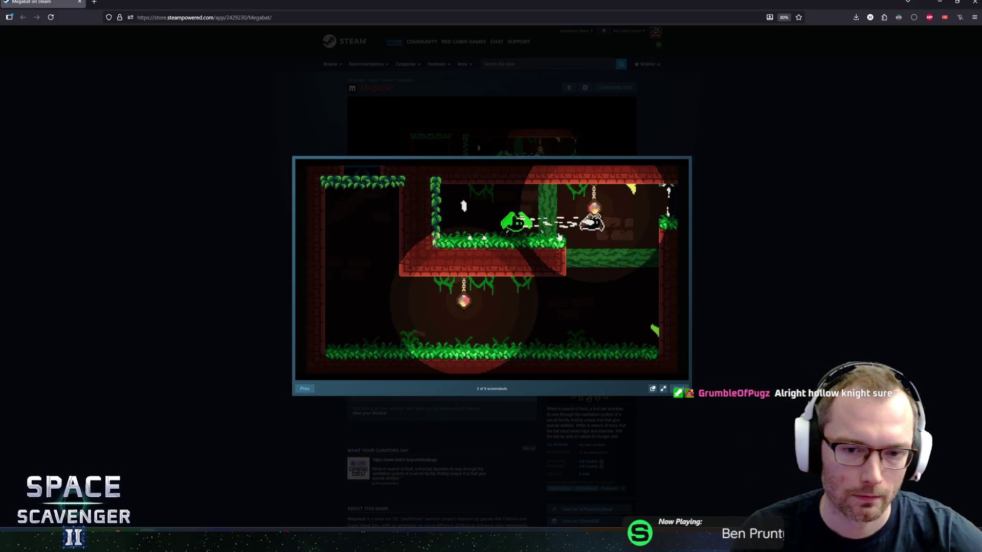
# Page through the Megabat screenshots from the third one to the last
pyautogui.click(559, 236)
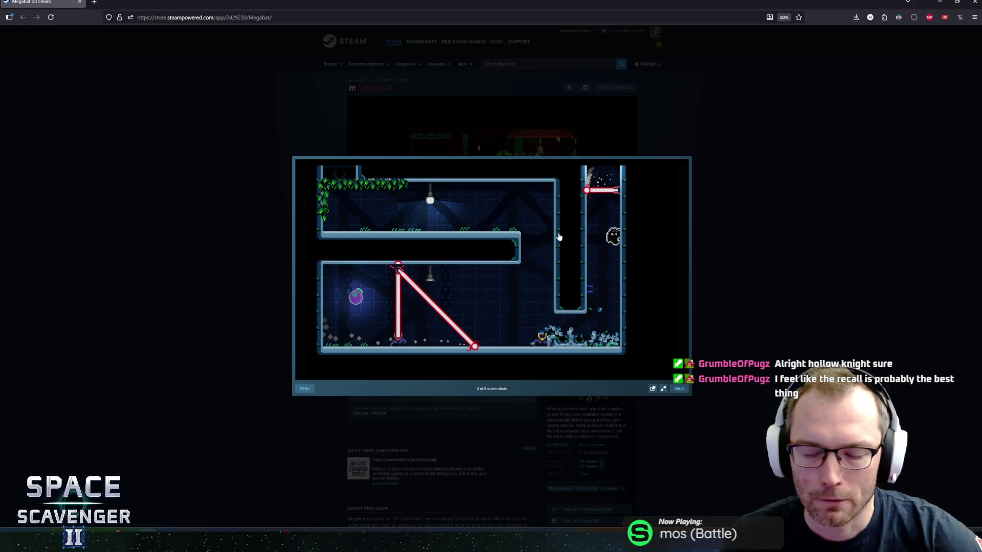
pyautogui.click(558, 237)
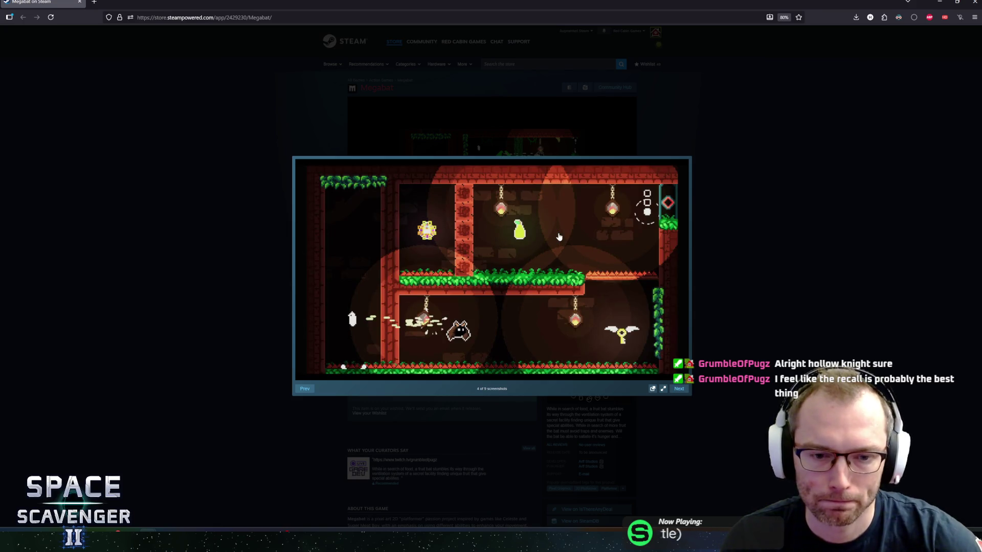
pyautogui.click(559, 236)
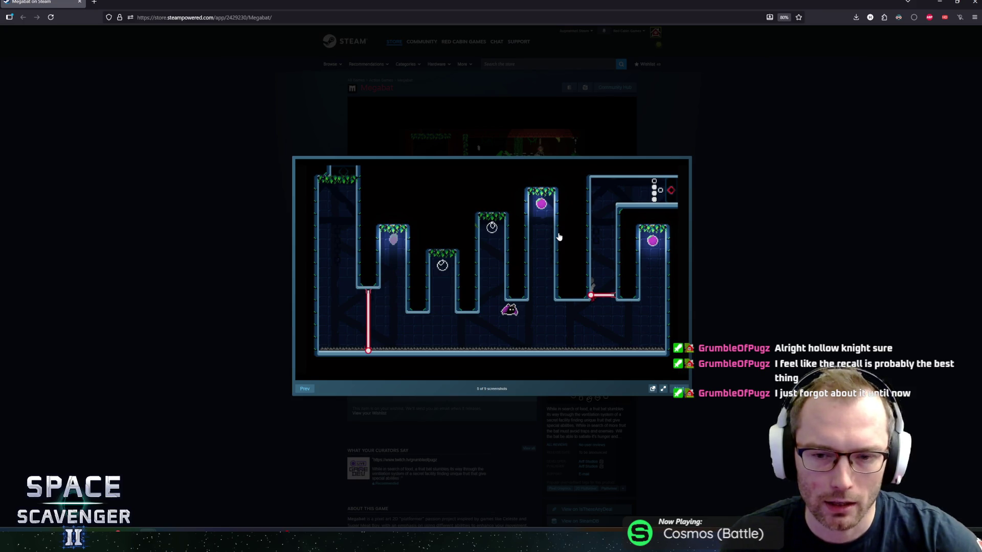
pyautogui.press('Right')
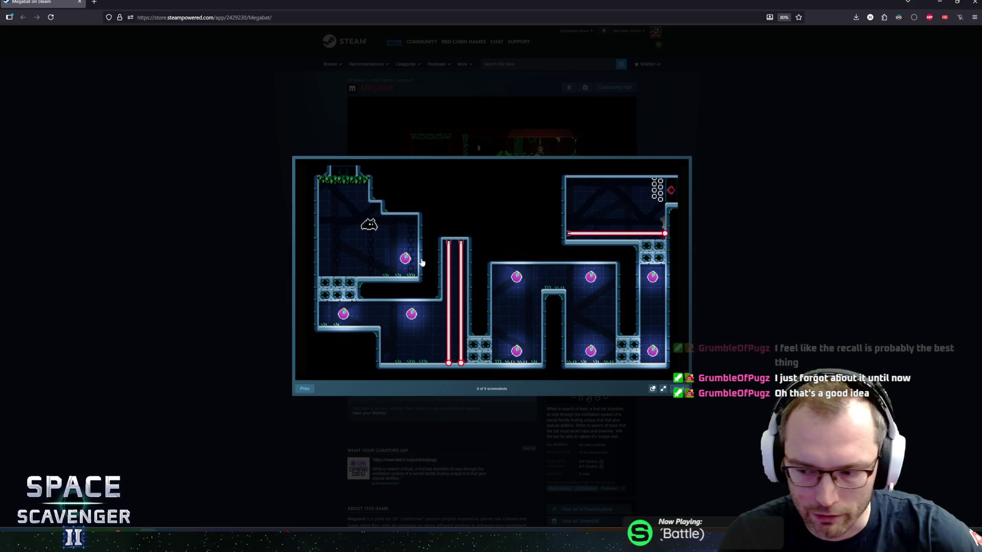
pyautogui.click(479, 226)
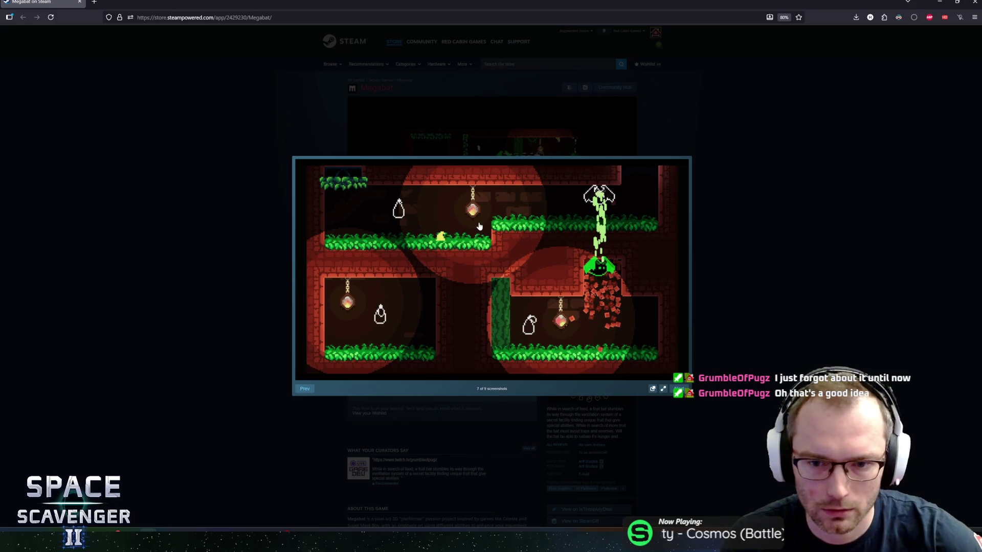
pyautogui.click(479, 226)
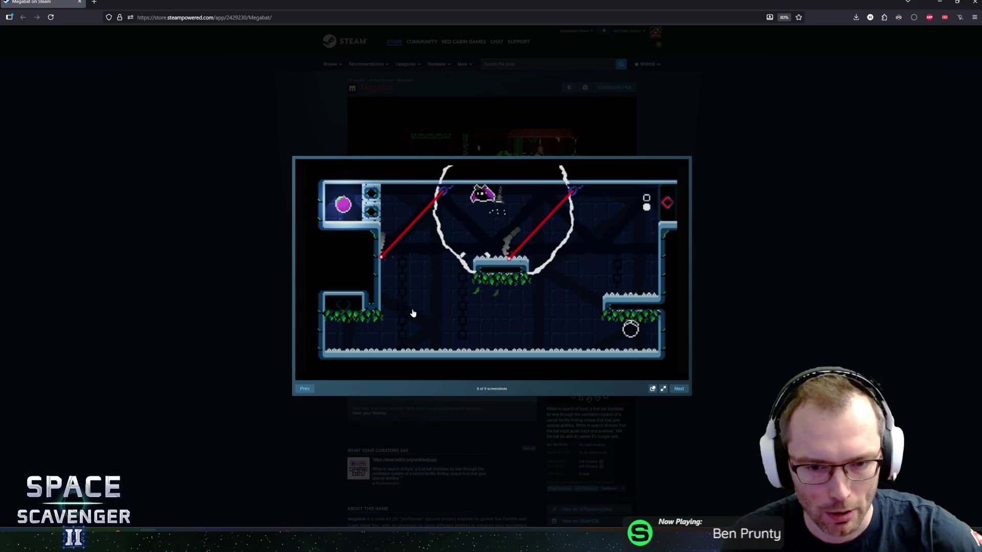
pyautogui.click(563, 316)
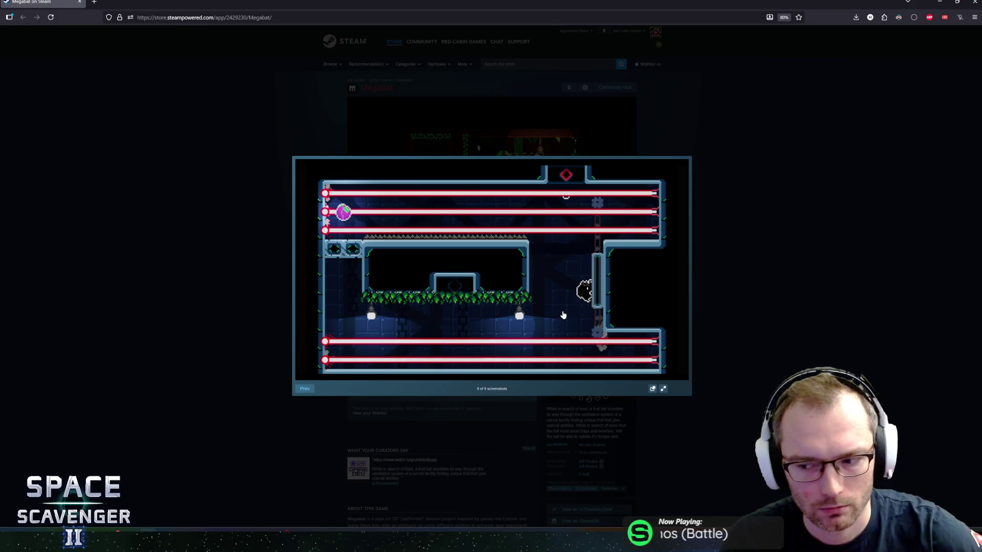
# Step back to the sixth screenshot, close the viewer and minimize Firefox to reveal Unity
pyautogui.press('Left')
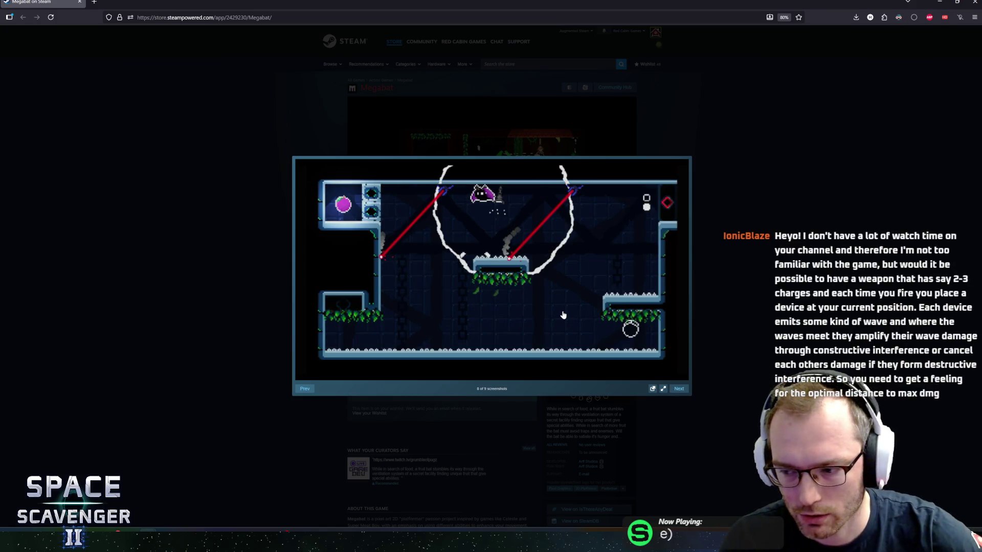
pyautogui.press('Left')
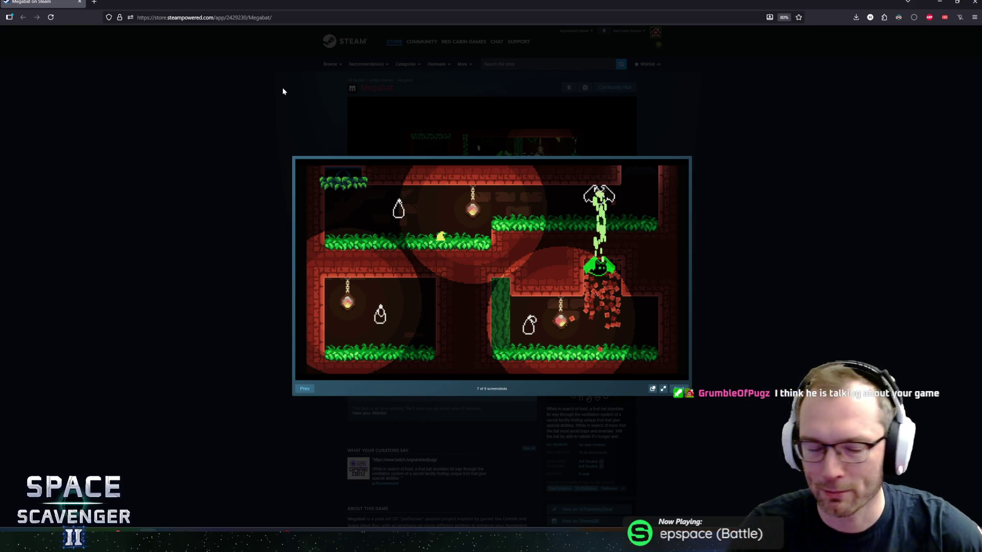
pyautogui.click(679, 389)
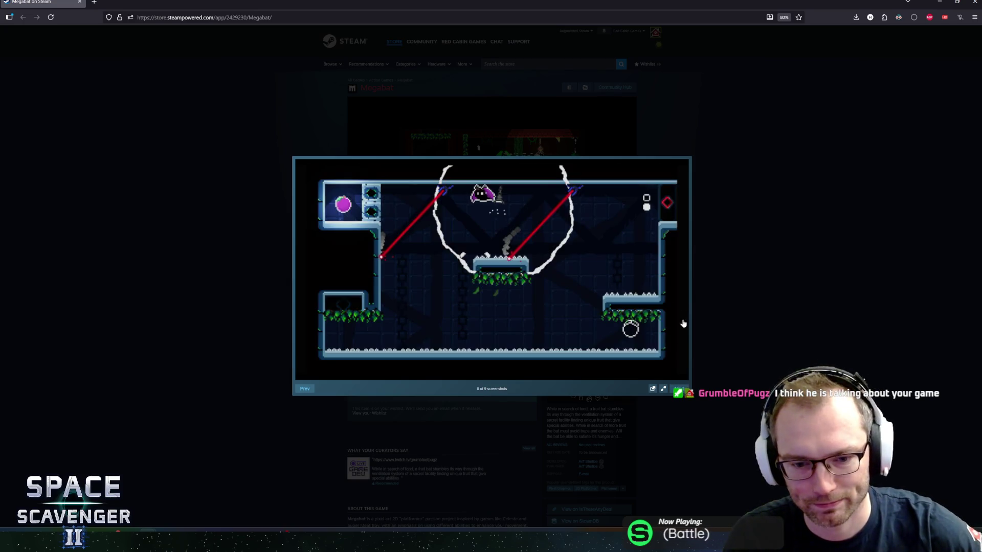
pyautogui.press('Left')
pyautogui.press('Left')
pyautogui.press('Left')
pyautogui.press('Right')
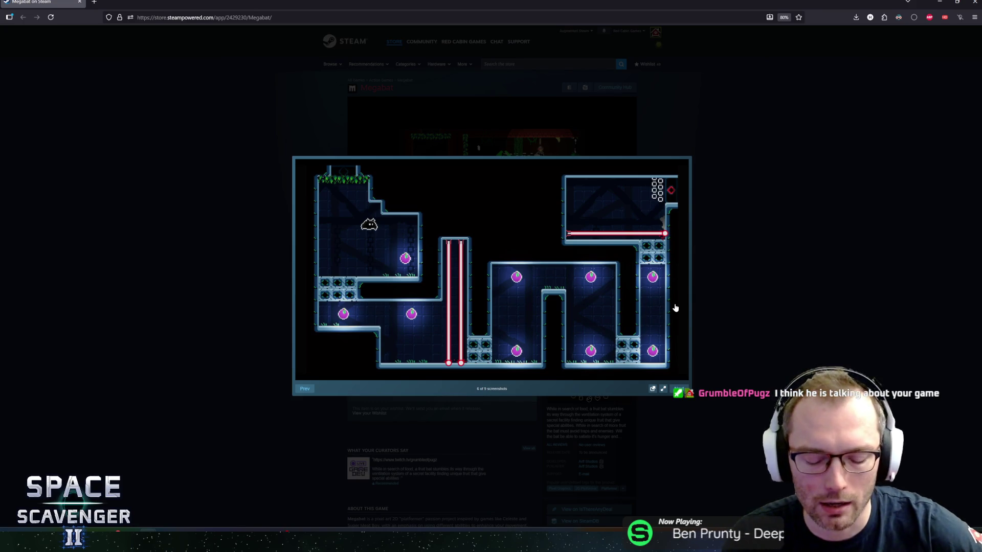
pyautogui.click(286, 280)
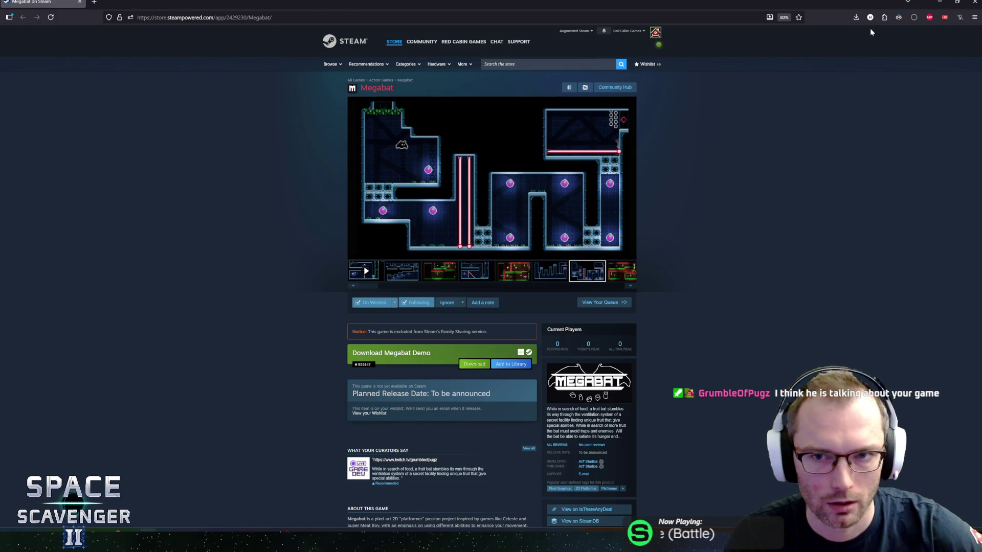
pyautogui.click(939, 4)
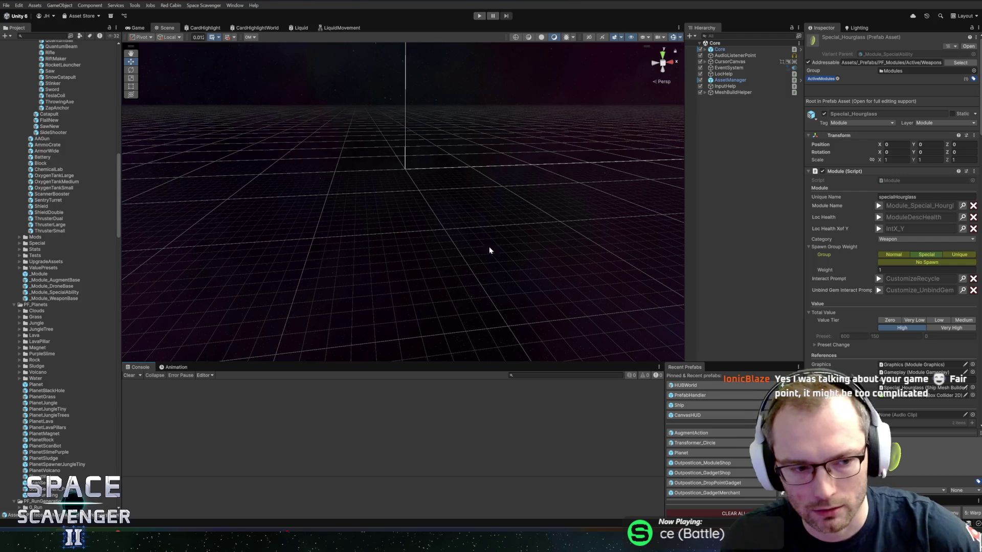
# Switch to Blender, return to Object Mode and save QuantumBallCharge.blend
pyautogui.moveTo(433, 362); pyautogui.dragTo(438, 351)
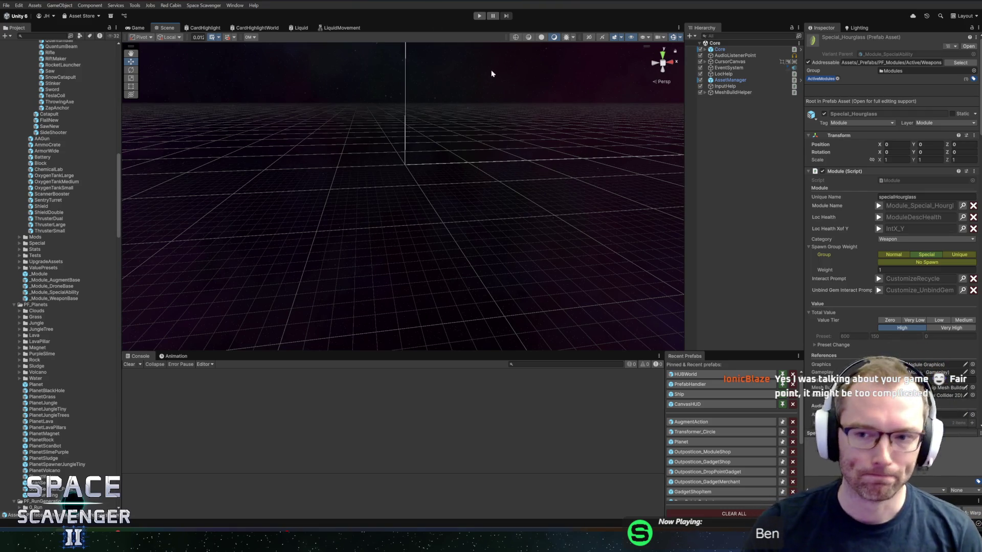
pyautogui.hotkey('alt', 'Tab')
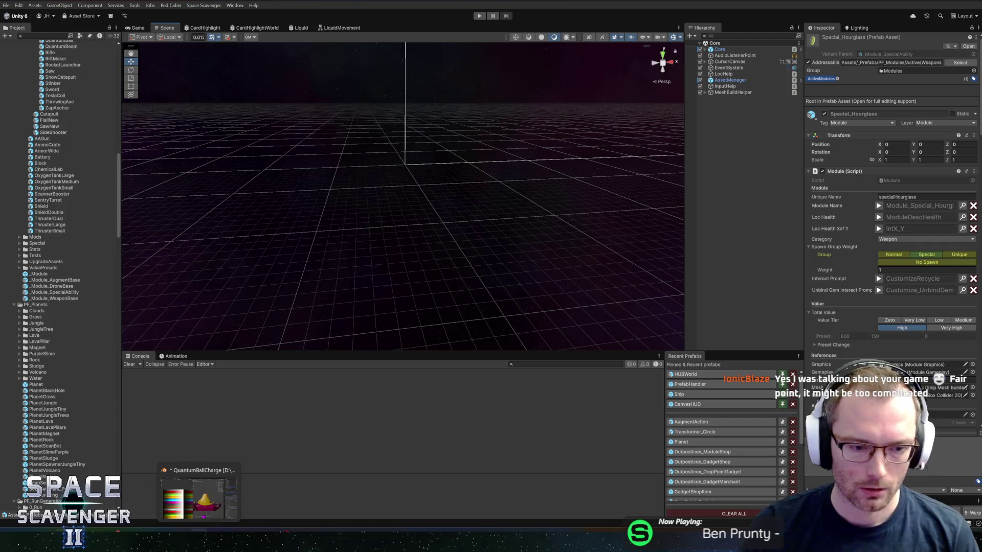
pyautogui.press('Tab')
pyautogui.scroll(5, 540, 290)
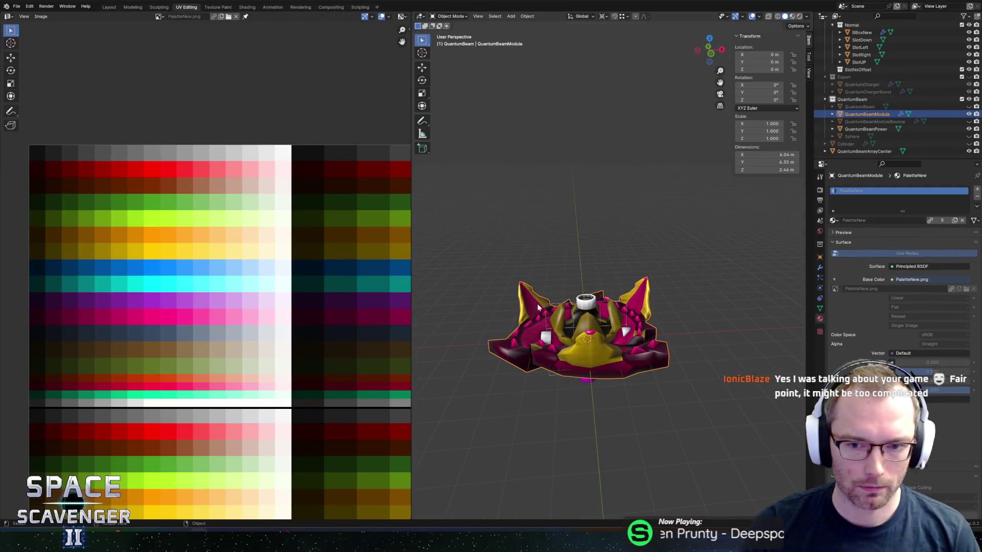
pyautogui.hotkey('ctrl', 's')
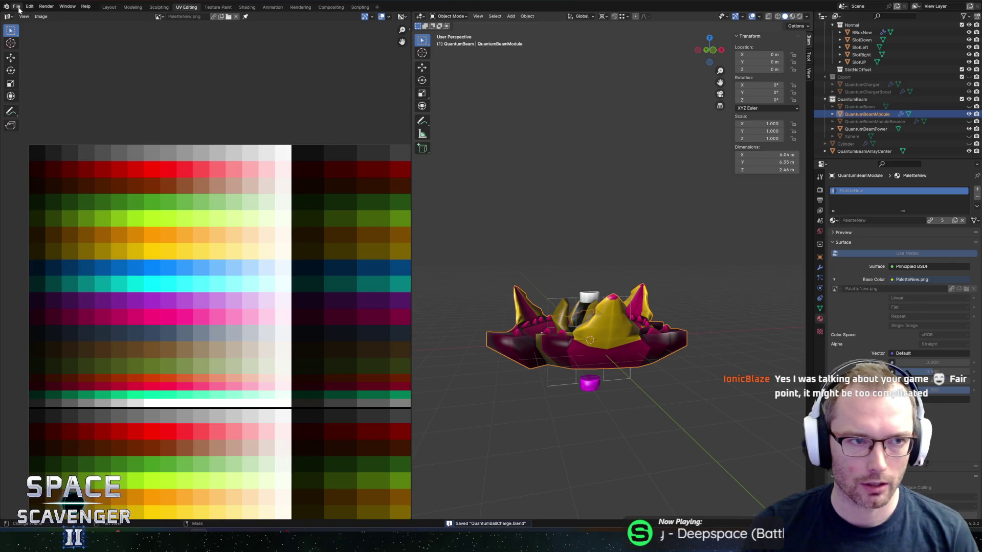
pyautogui.click(17, 7)
# Open SectorMapObjects.blend from the Scavenger 2 blend files folder and hide SectorMapTrader
pyautogui.click(17, 6)
pyautogui.click(29, 22)
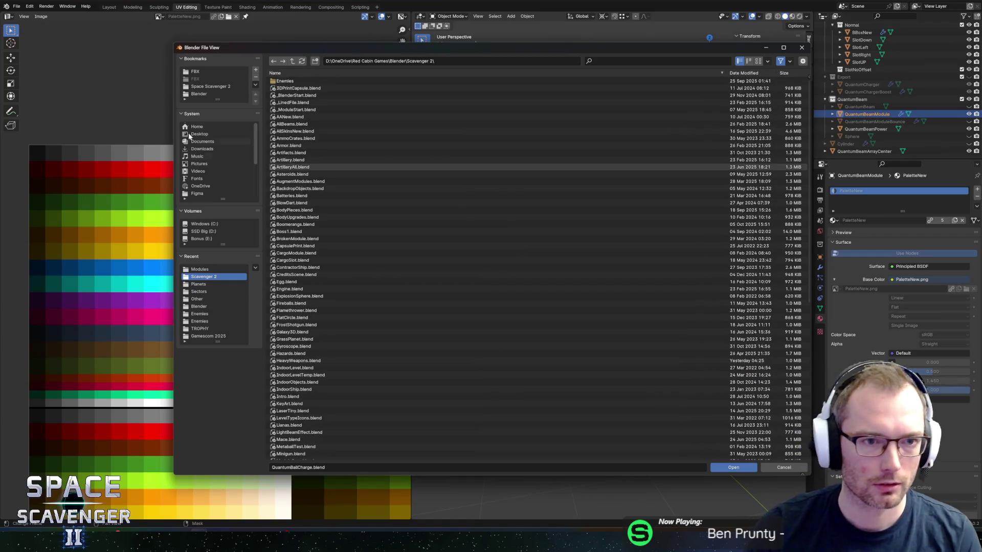
pyautogui.click(201, 72)
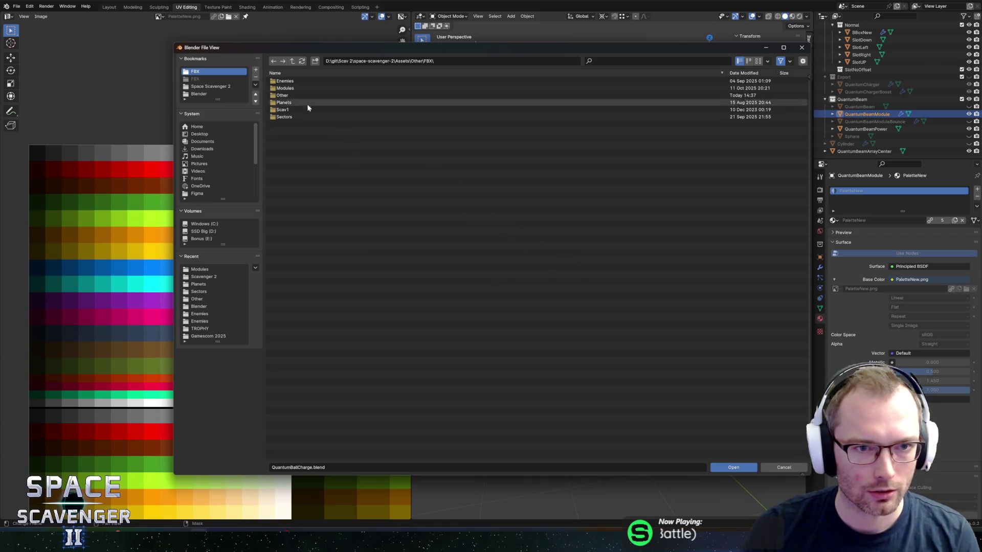
pyautogui.click(212, 87)
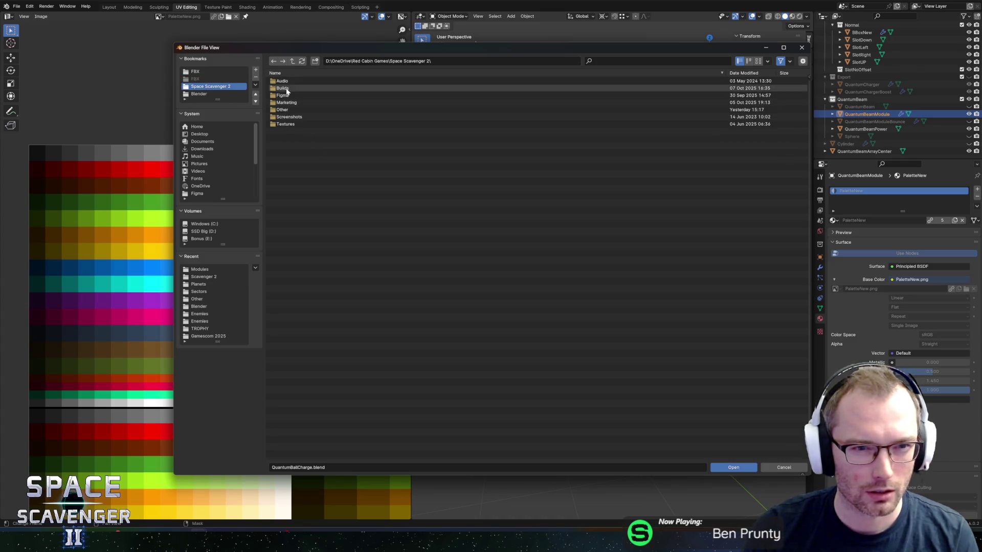
pyautogui.click(214, 94)
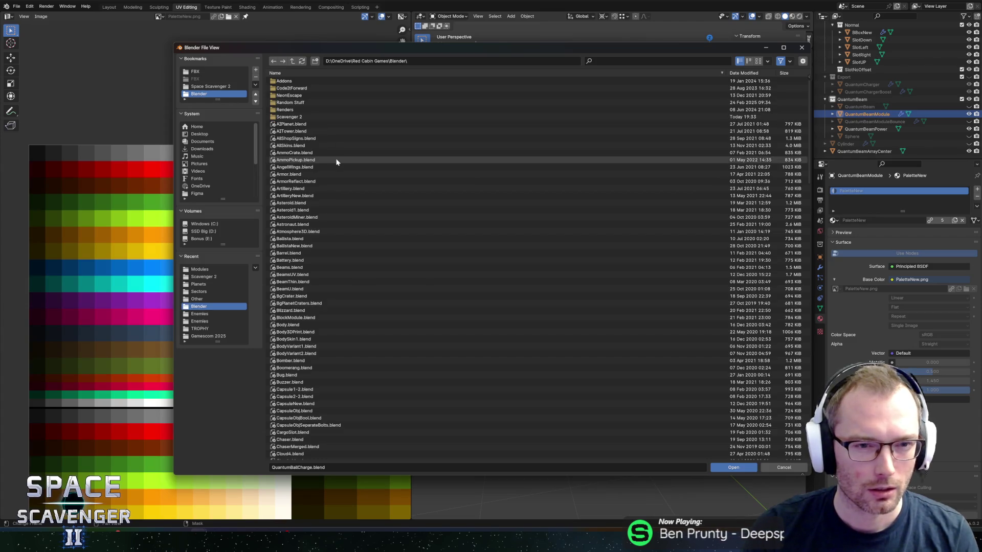
pyautogui.click(296, 116)
pyautogui.scroll(-10, 321, 194)
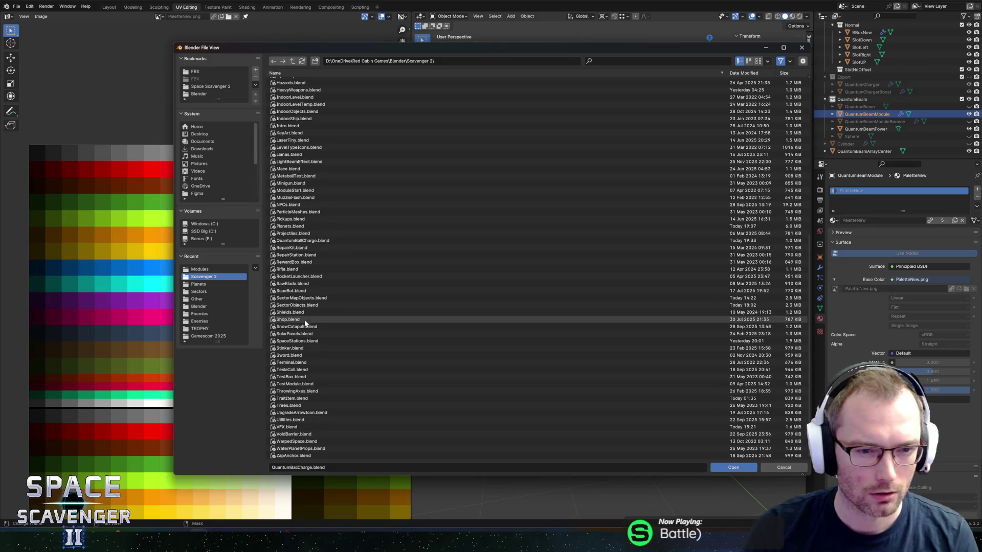
pyautogui.click(302, 298)
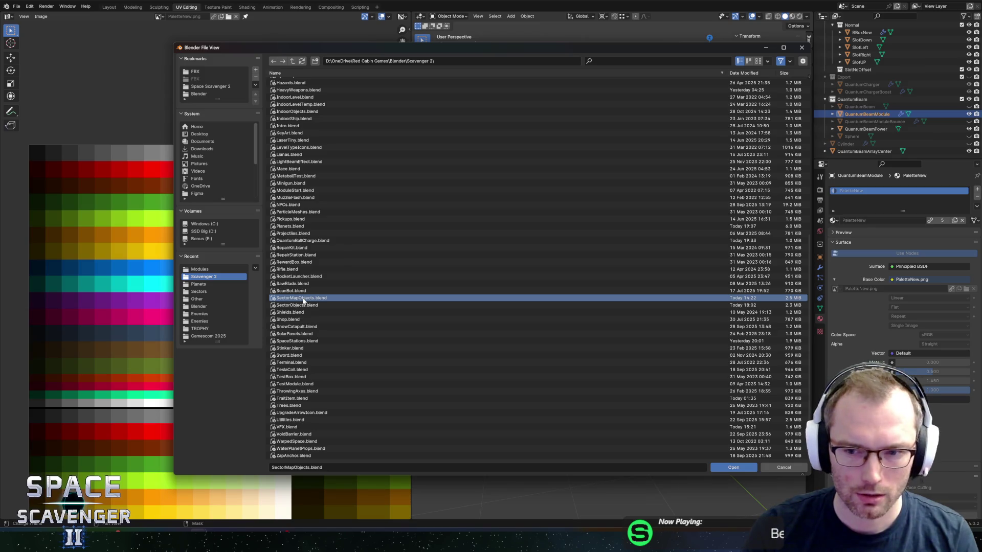
pyautogui.doubleClick(302, 300)
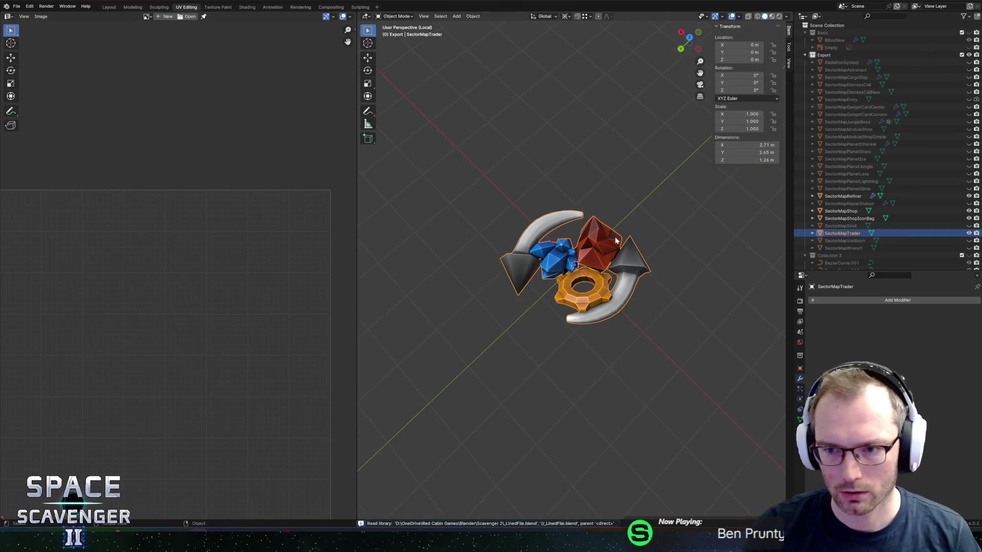
pyautogui.press('h')
pyautogui.moveTo(547, 265)
pyautogui.mouseDown()
pyautogui.moveTo(567, 213)
pyautogui.moveTo(624, 201)
pyautogui.moveTo(865, 203)
pyautogui.mouseUp()
# Unhide and select SectorMapPlanetSlime, leave local view and enter its Edit Mode
pyautogui.click(968, 189)
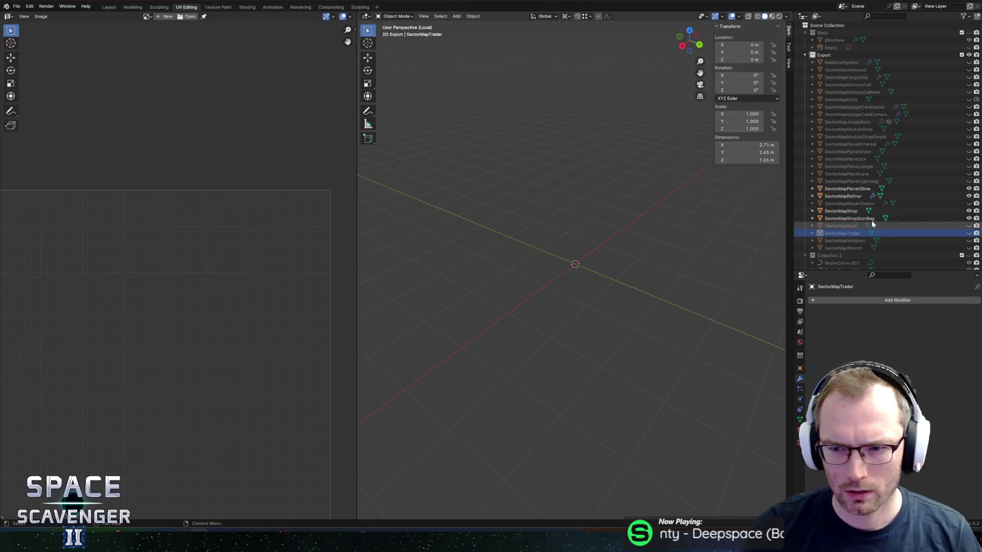
pyautogui.click(846, 188)
pyautogui.press('/')
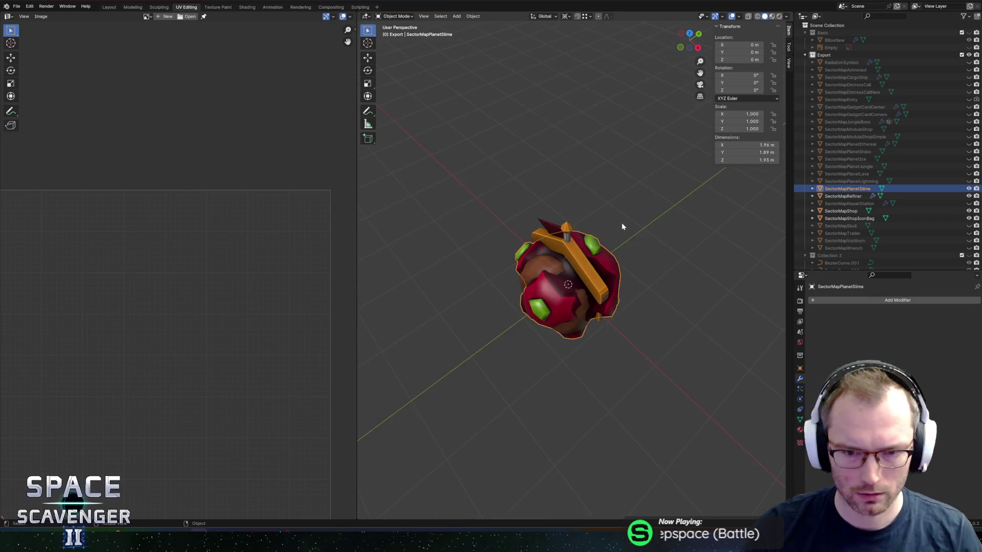
pyautogui.press('Tab')
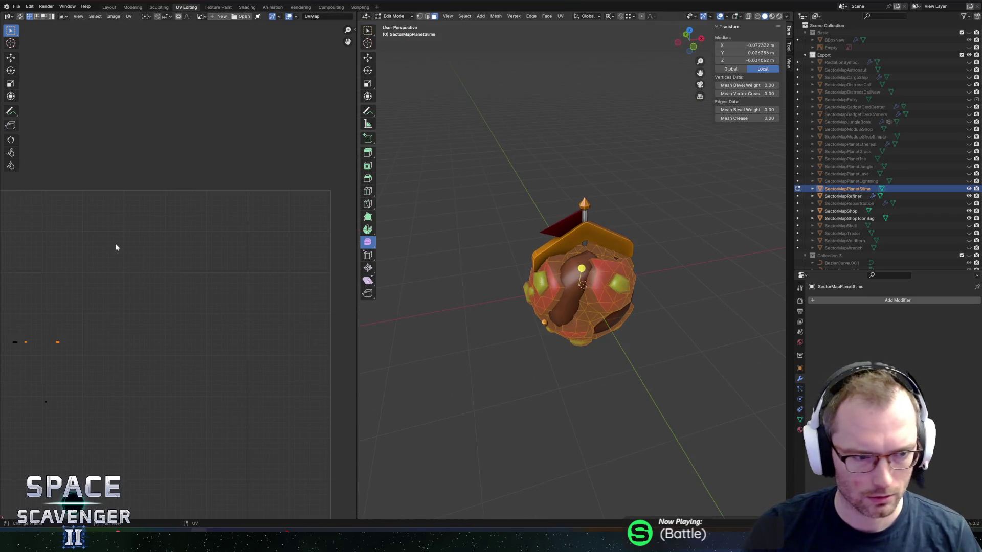
# Show PaletteNew.png in the UV editor and move the planet's UVs onto magenta and purple
pyautogui.click(200, 15)
pyautogui.click(225, 39)
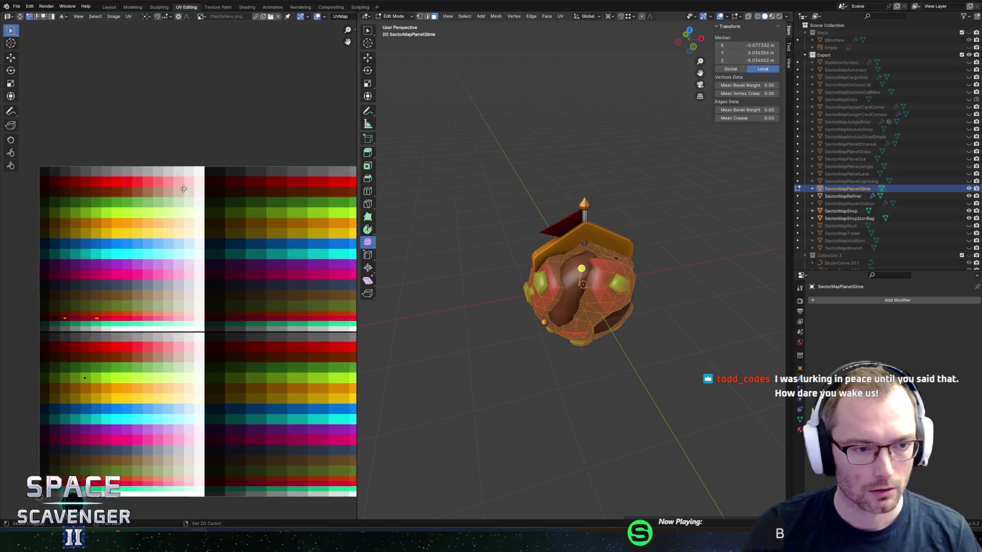
pyautogui.scroll(3, 169, 238)
pyautogui.moveTo(57, 262); pyautogui.dragTo(231, 320)
pyautogui.press('g')
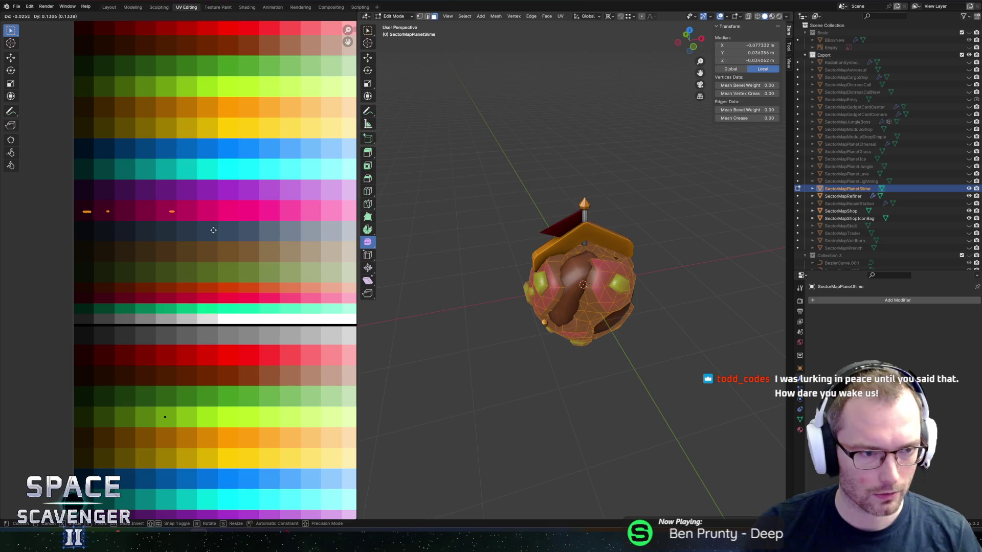
pyautogui.click(224, 224)
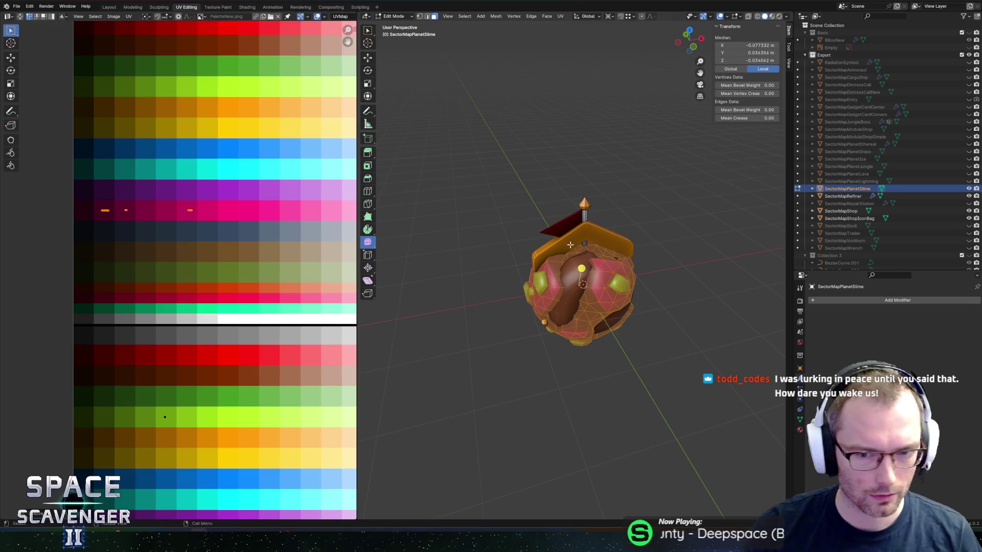
pyautogui.click(192, 210)
pyautogui.press('g')
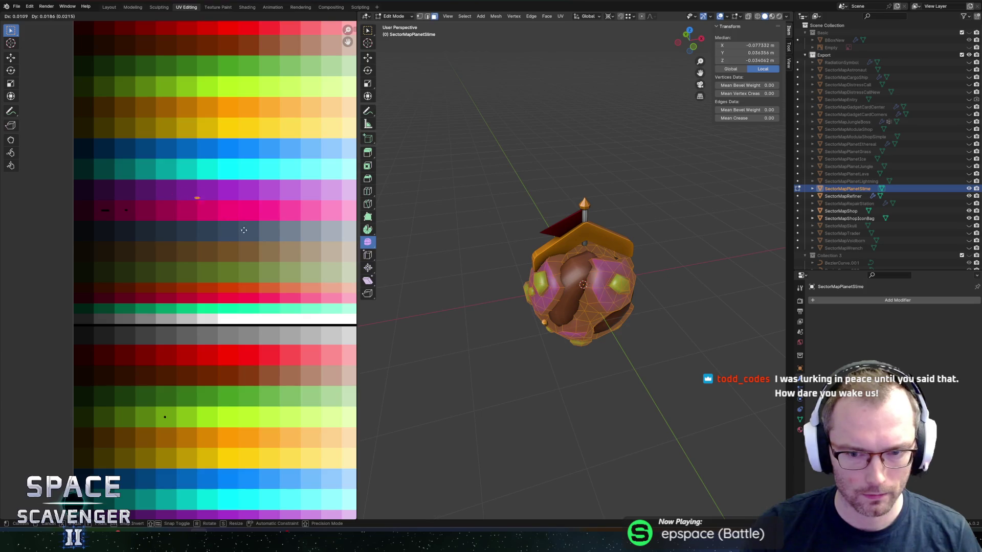
pyautogui.click(200, 234)
# Check the recolour, then move a second group of UVs onto another palette colour
pyautogui.press('Tab')
pyautogui.scroll(-5, 478, 230)
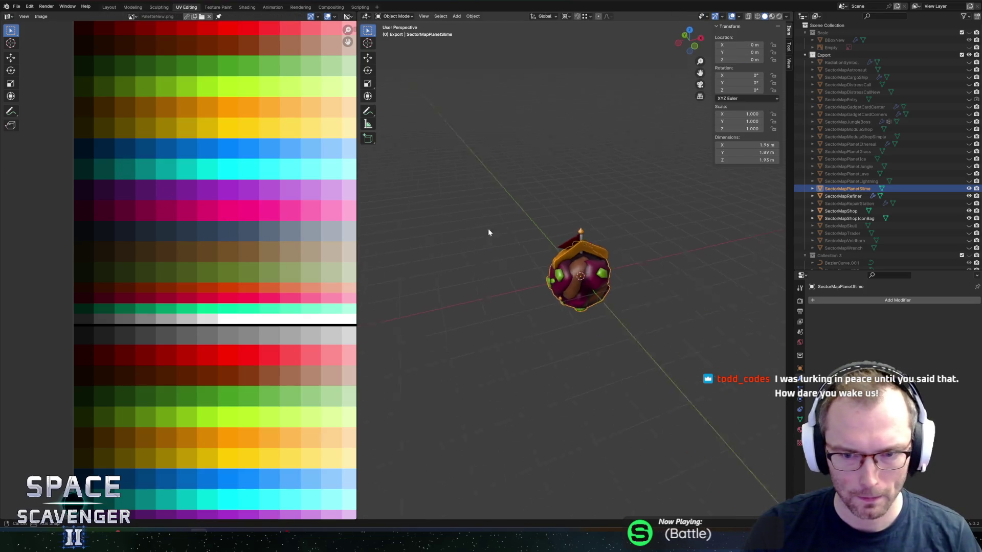
pyautogui.scroll(3, 562, 232)
pyautogui.press('Tab')
pyautogui.moveTo(105, 347); pyautogui.dragTo(204, 439)
pyautogui.press('g')
pyautogui.click(179, 444)
# Toggle between Object and Edit Mode to preview the recoloured slime planet
pyautogui.press('Tab')
pyautogui.scroll(-4, 440, 279)
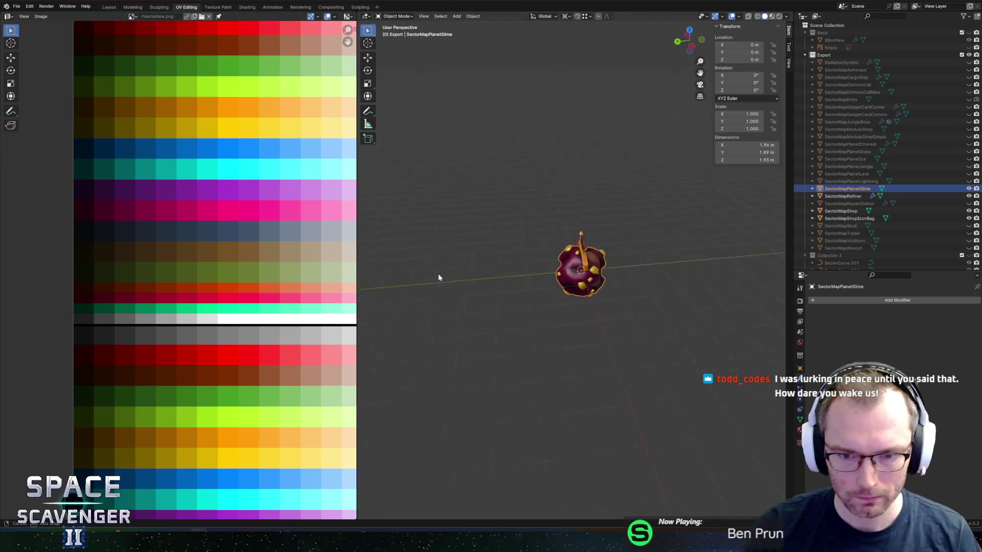
pyautogui.scroll(3, 537, 264)
pyautogui.press('Tab')
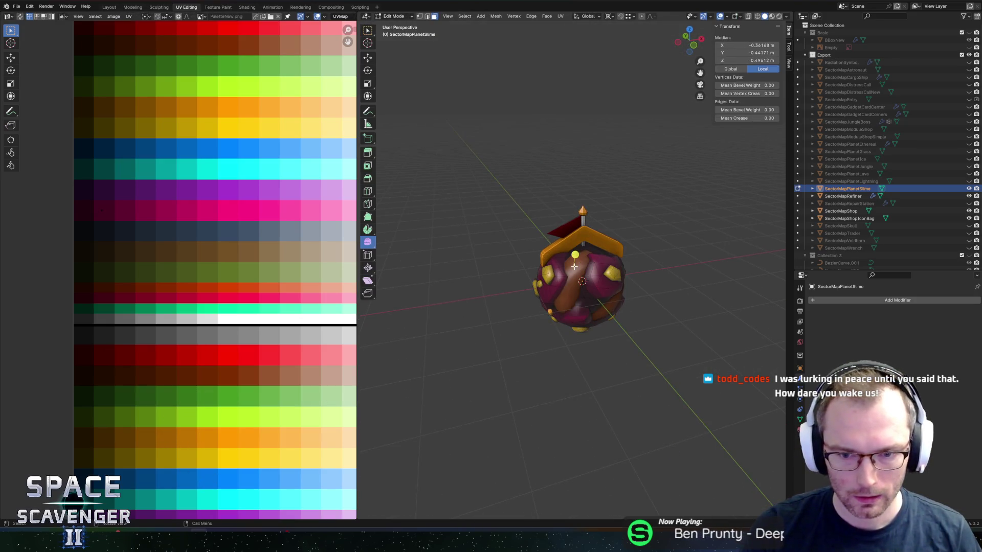
pyautogui.press('Tab')
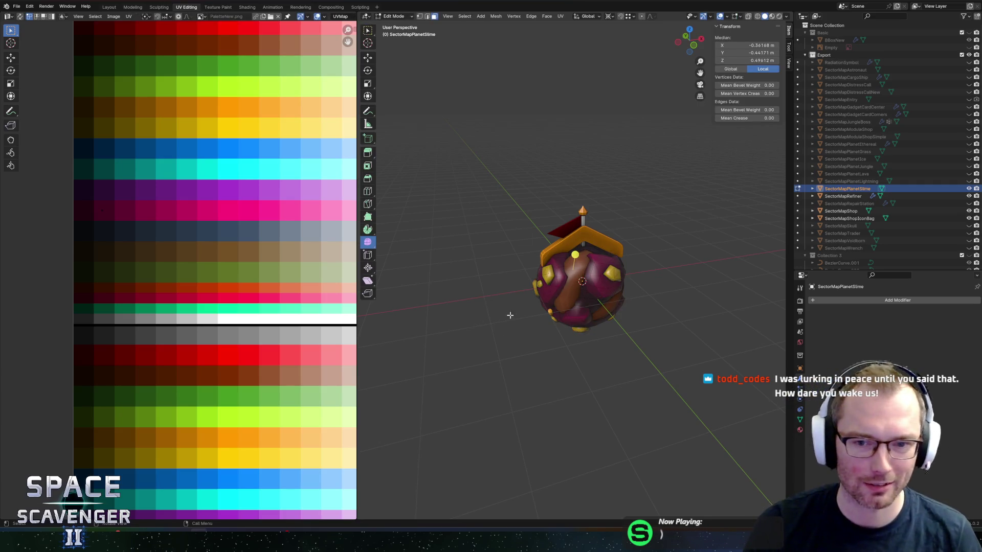
pyautogui.hscroll(-5, 506, 286)
pyautogui.hscroll(-5, 506, 277)
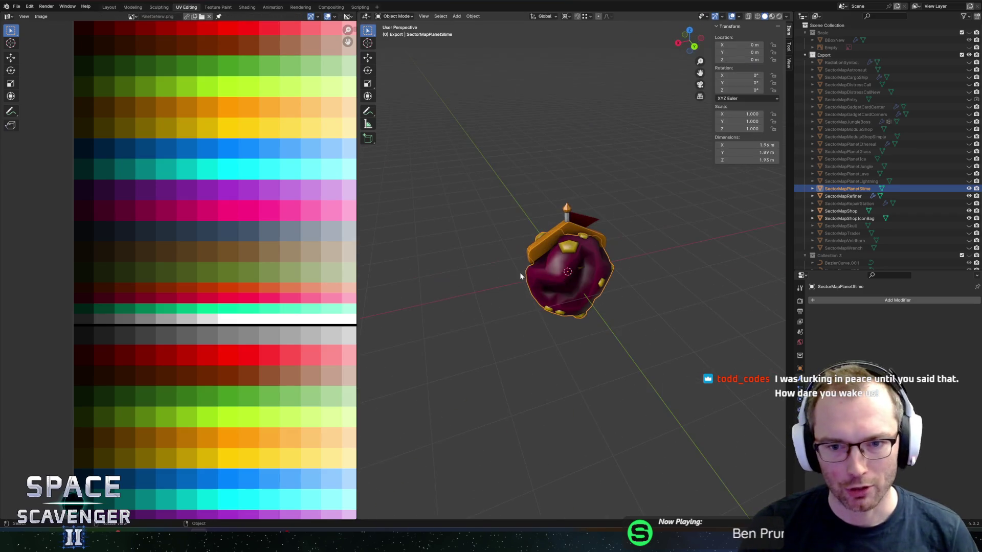
pyautogui.press('Tab')
pyautogui.hscroll(-5, 657, 292)
pyautogui.hscroll(-10, 656, 292)
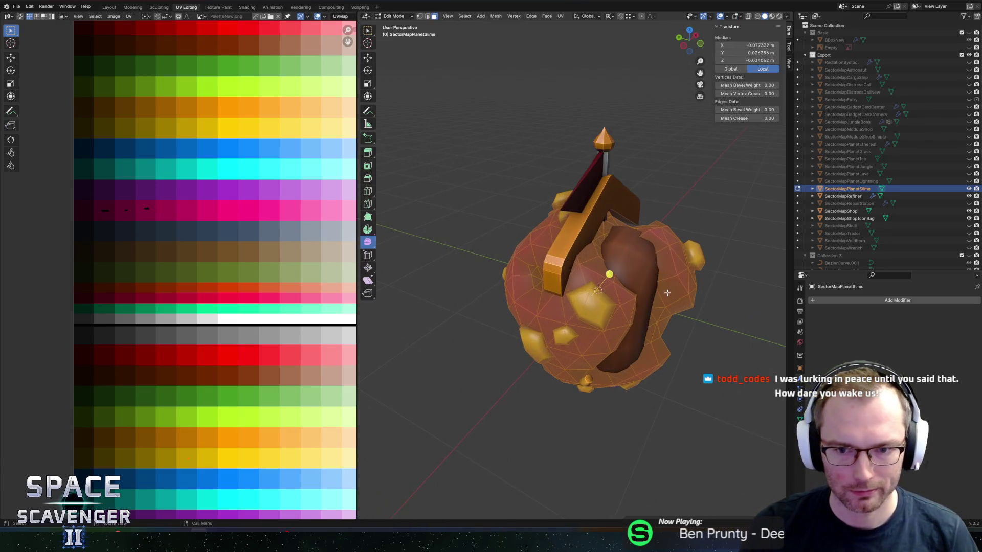
pyautogui.hscroll(-10, 519, 206)
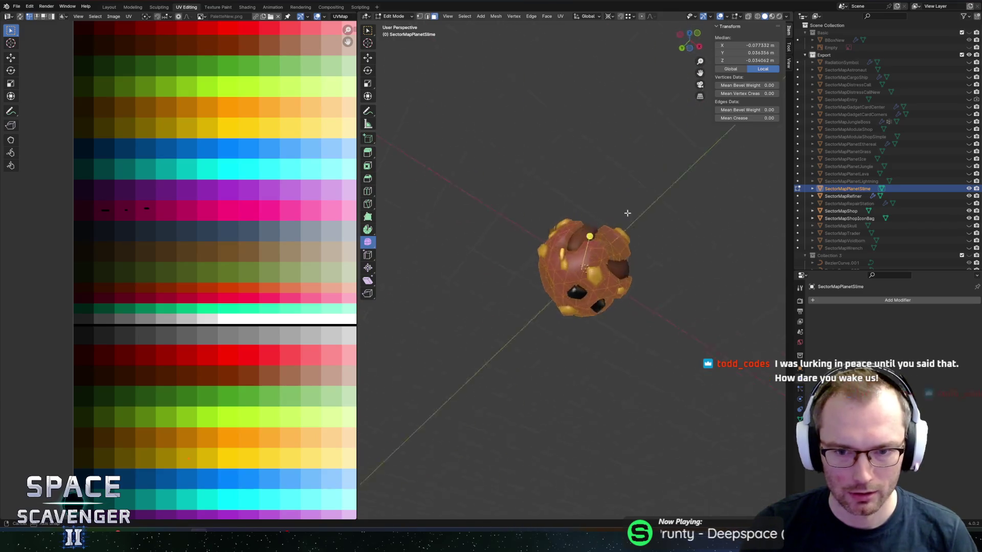
pyautogui.press('Tab')
pyautogui.scroll(2, 605, 277)
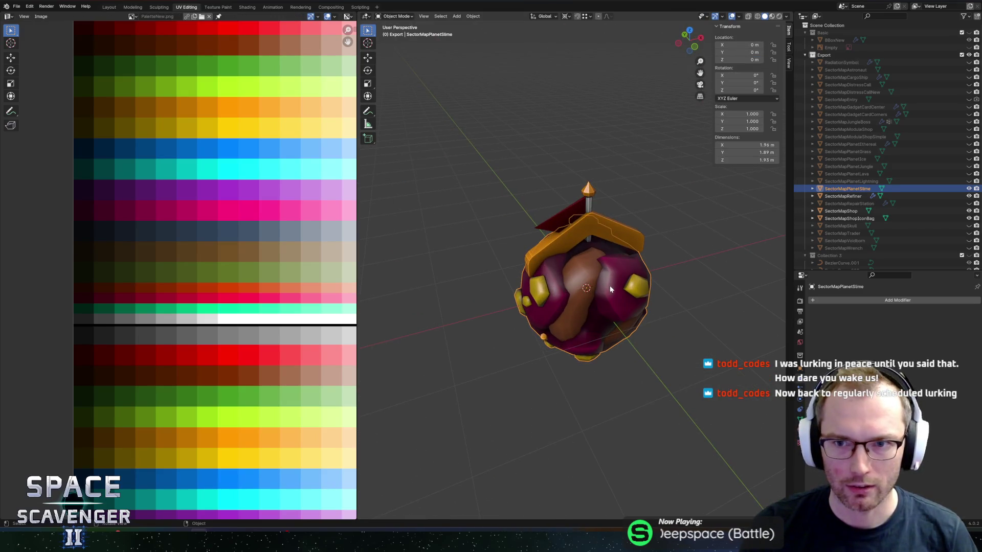
pyautogui.hotkey('ctrl', 'shift', 'e')
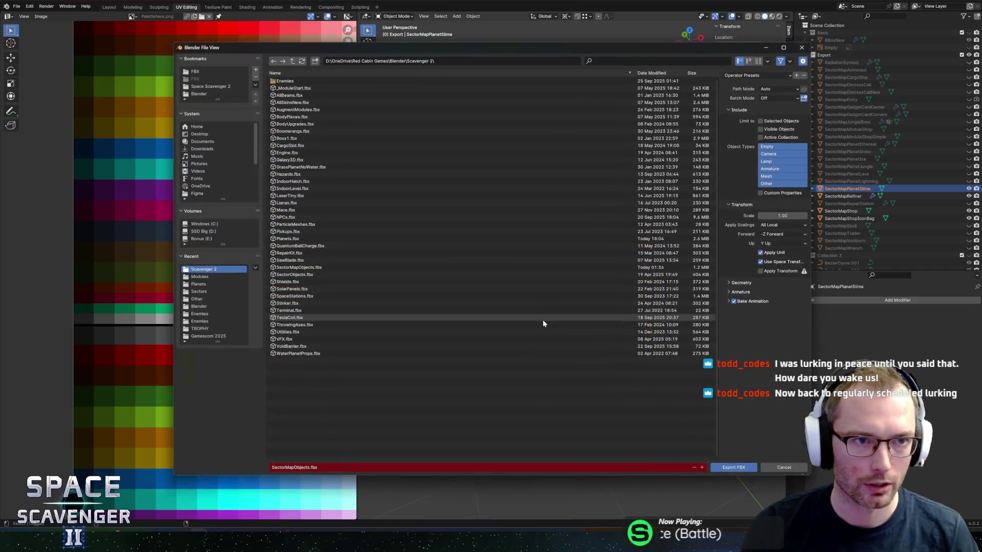
# Export over SectorMapObjects.fbx in the FBX Sectors folder and return to Unity
pyautogui.click(195, 72)
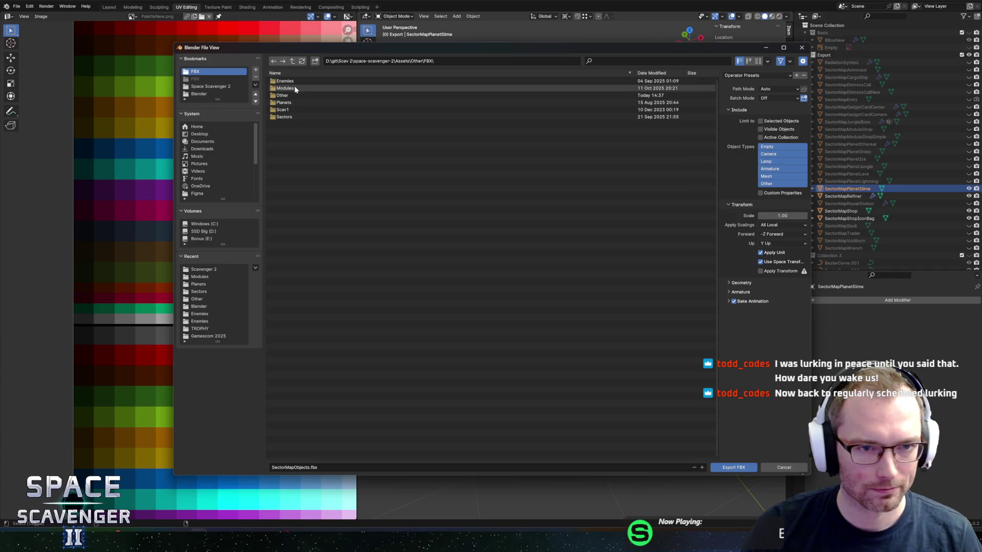
pyautogui.click(286, 118)
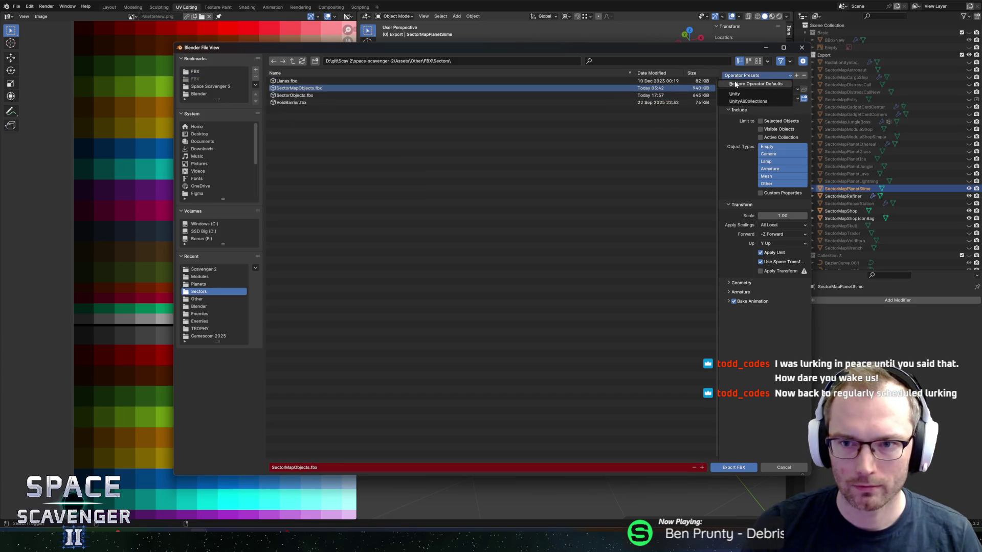
pyautogui.click(732, 467)
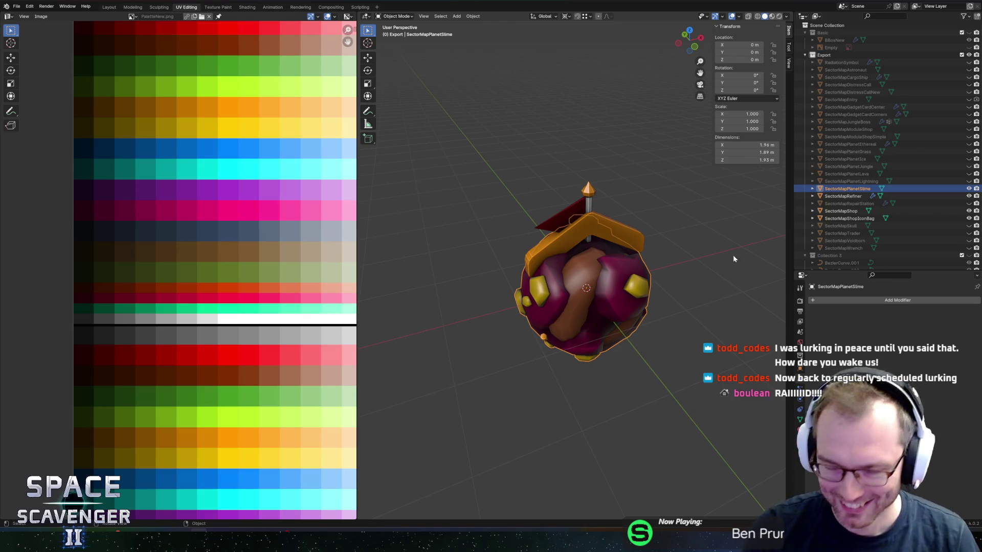
pyautogui.hotkey('alt', 'Tab')
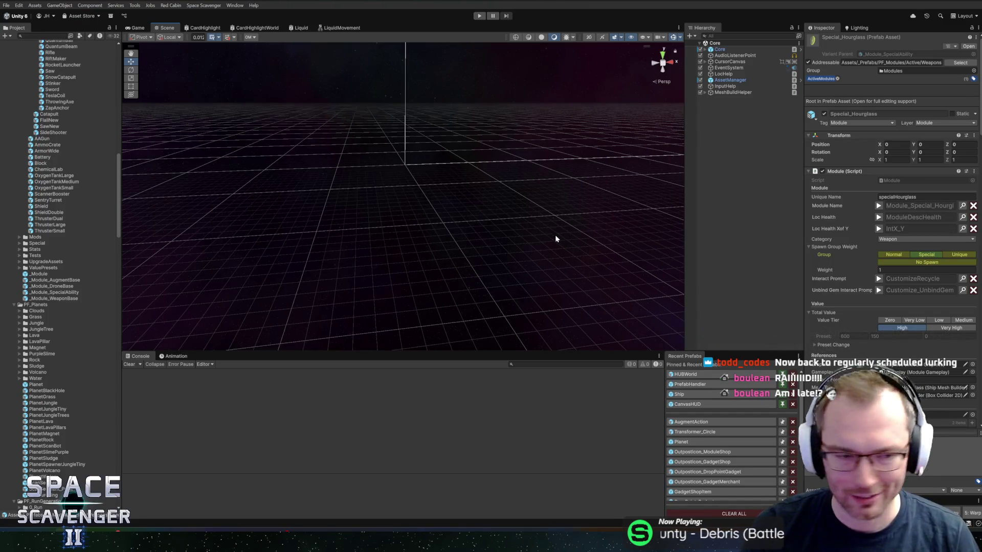
# Scroll the Special_Hourglass Inspector to its action settings and widen the panel
pyautogui.scroll(5, 498, 201)
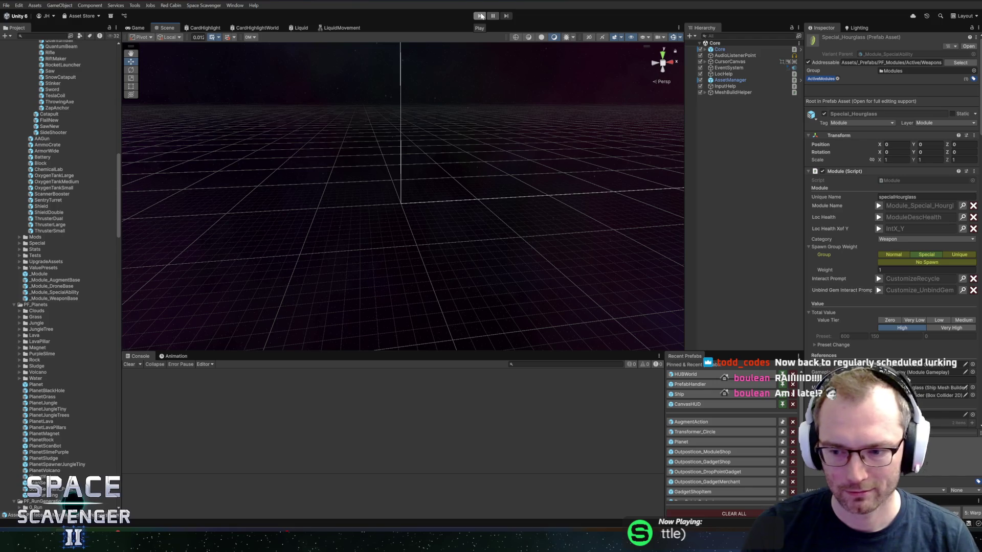
pyautogui.scroll(-15, 860, 324)
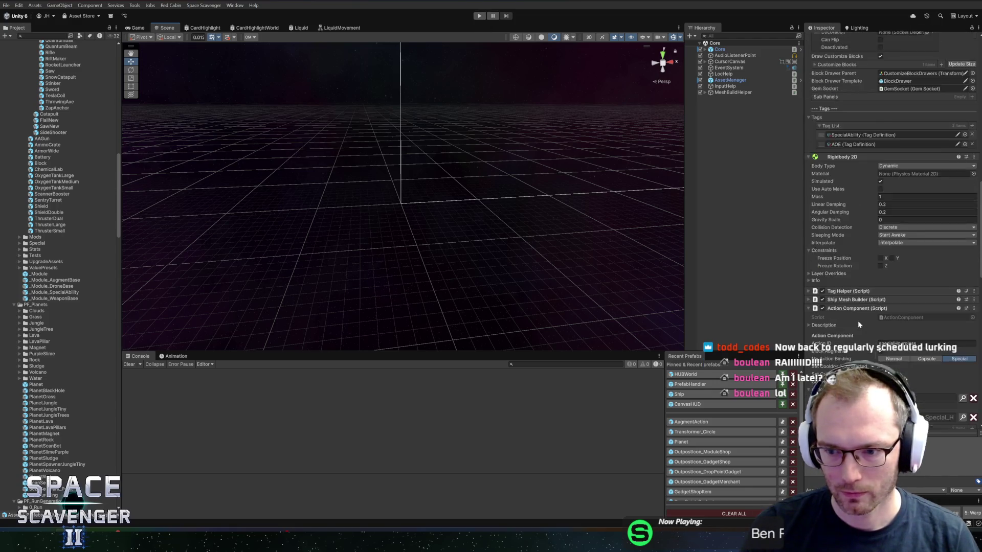
pyautogui.moveTo(804, 241); pyautogui.dragTo(758, 238)
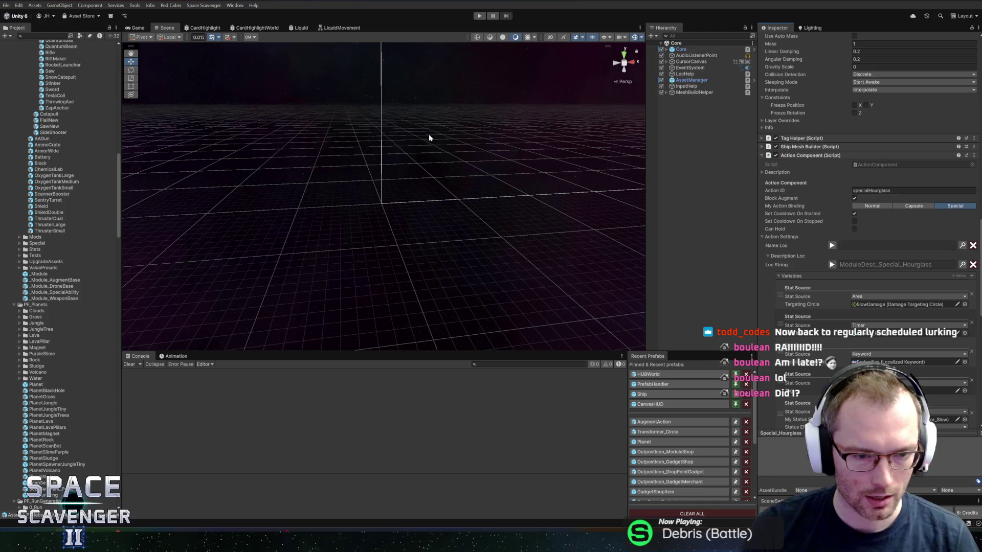
pyautogui.click(480, 15)
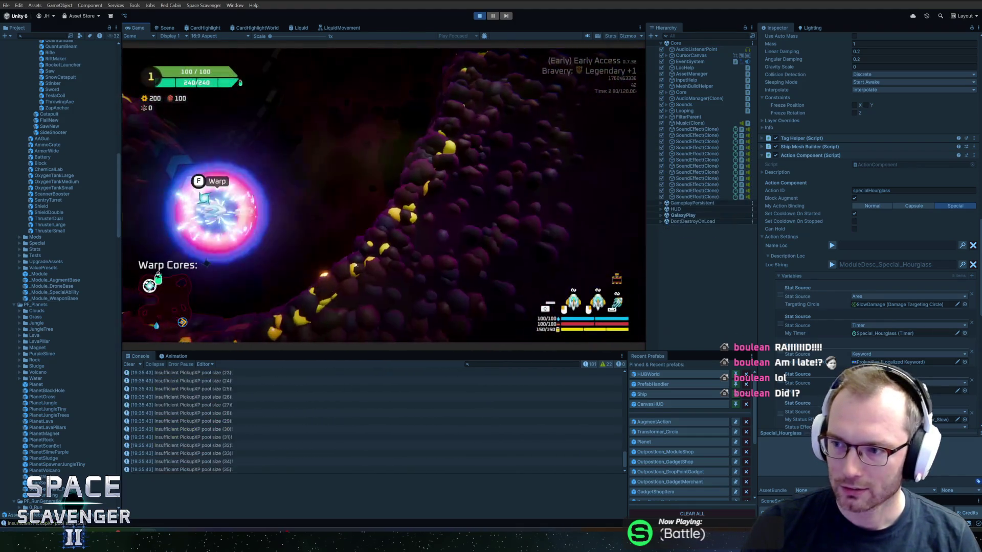
# Fly the ship to the warp portal with W and warp to the sector map with F
pyautogui.press('w')
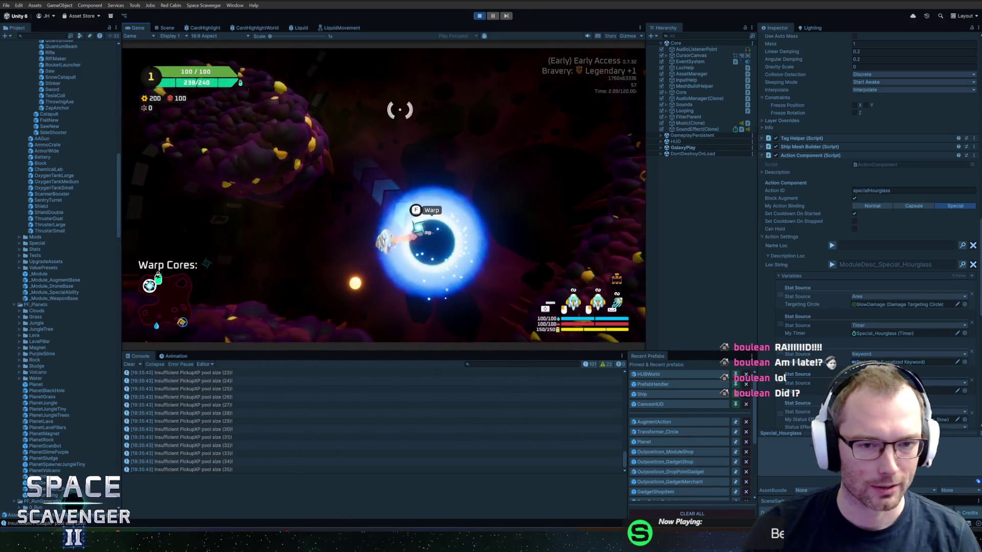
pyautogui.press('w')
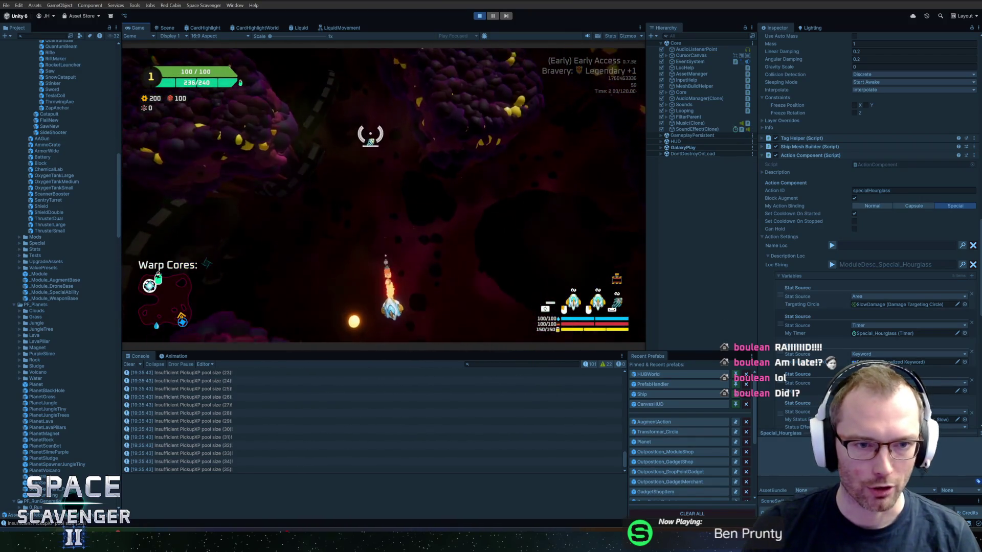
pyautogui.press('f')
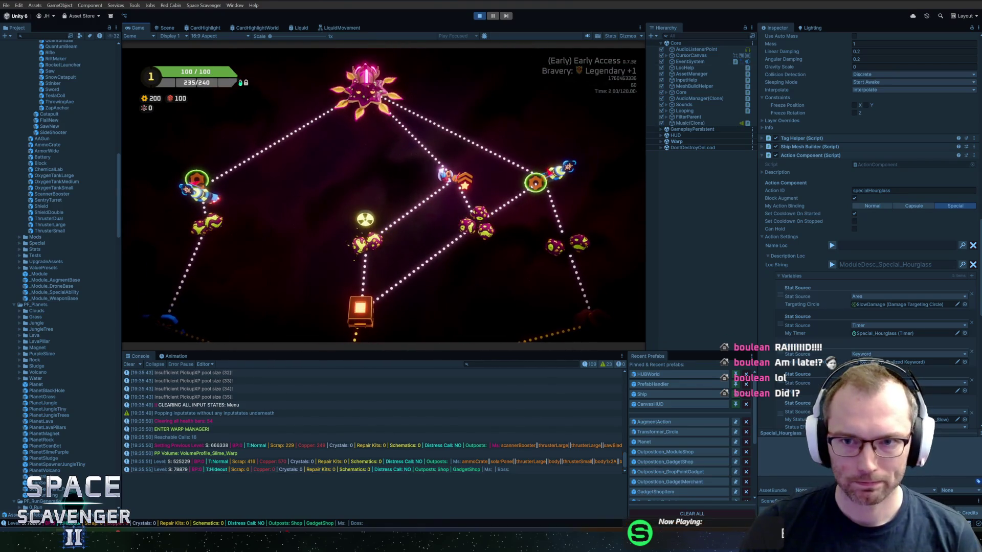
pyautogui.click(706, 36)
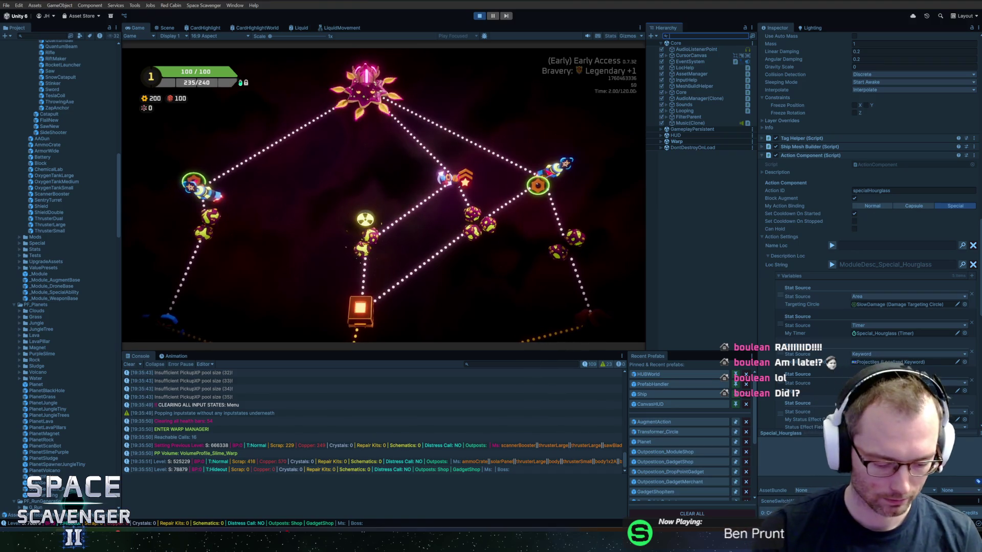
# Search the Hierarchy for 'slime' and select the icon's MapIconWater object
pyautogui.write('slime')
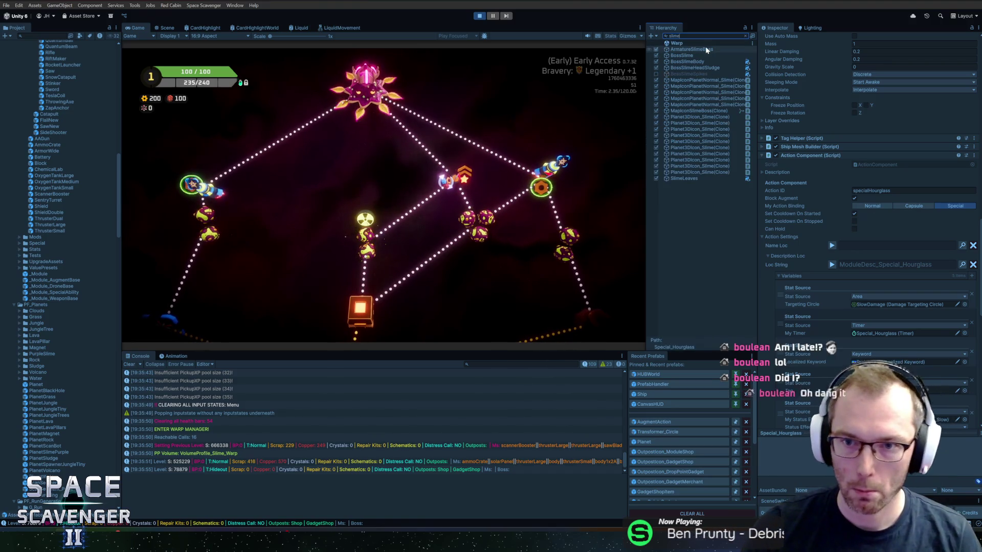
pyautogui.click(680, 117)
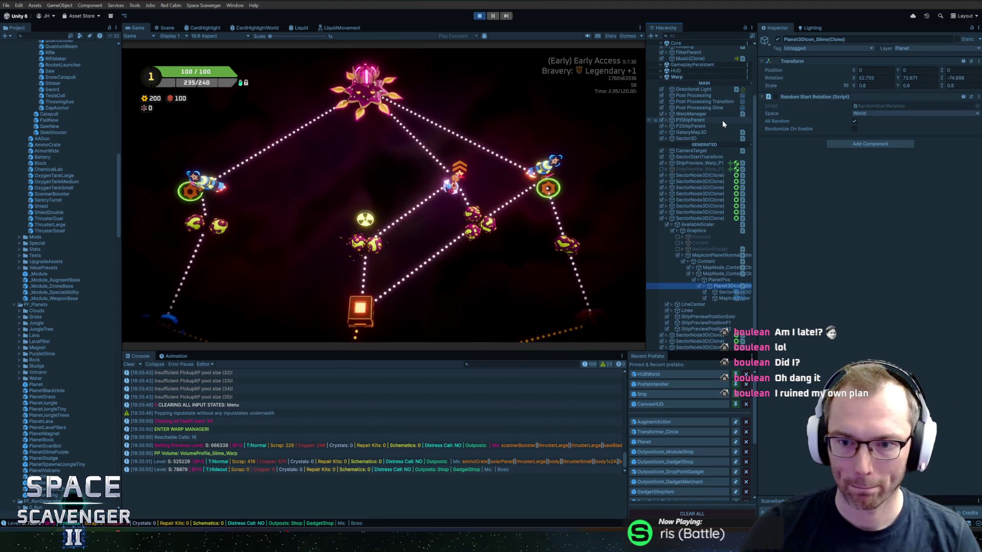
pyautogui.press('Down')
pyautogui.press('Down')
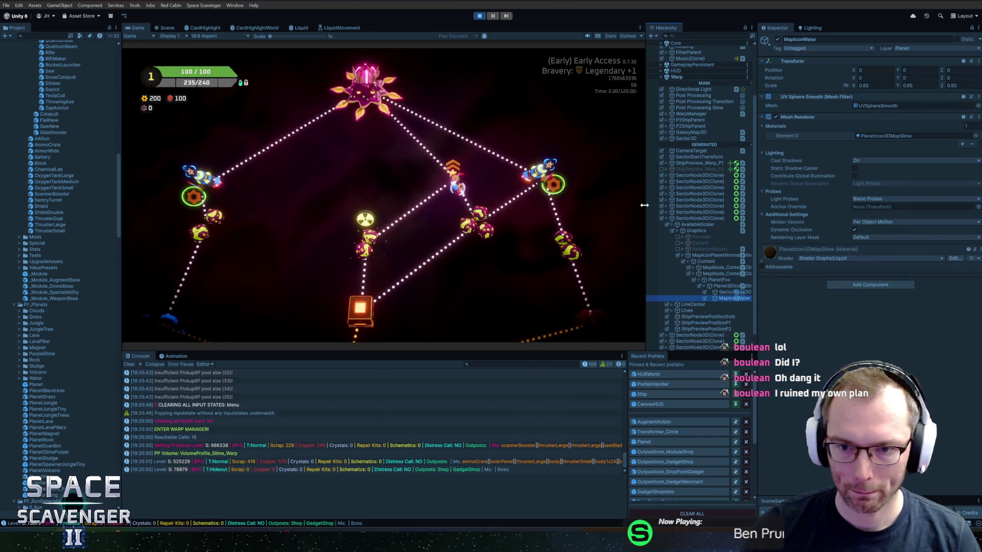
pyautogui.moveTo(646, 194); pyautogui.dragTo(599, 194)
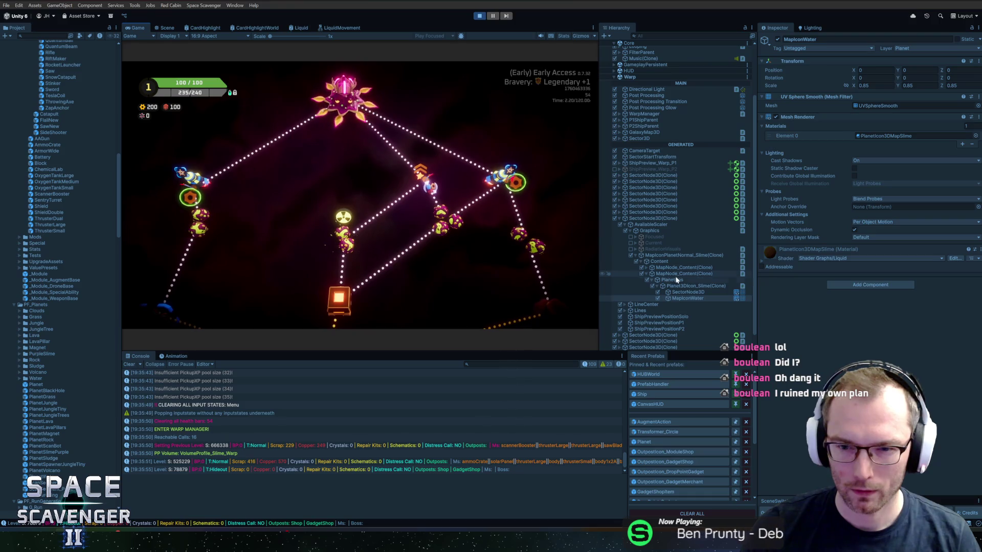
pyautogui.click(680, 293)
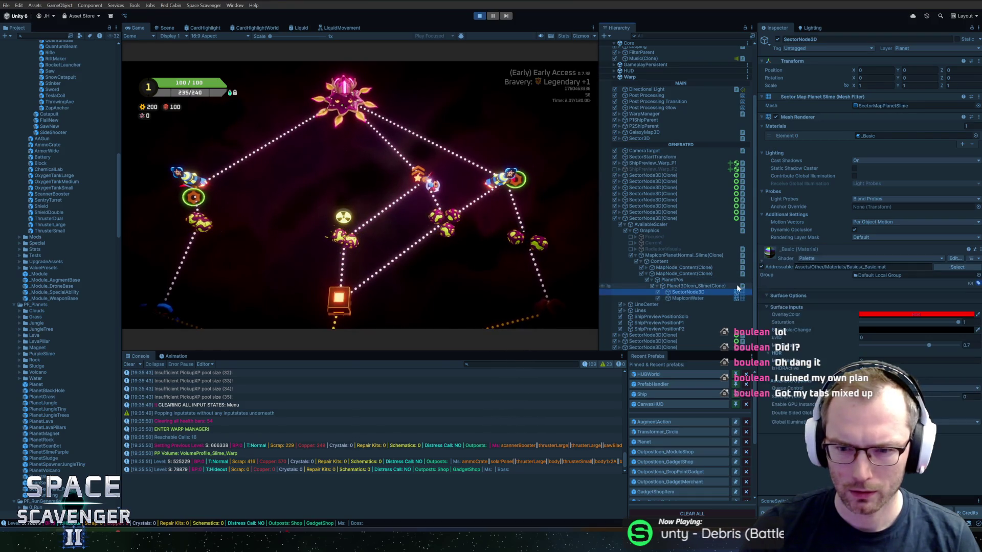
pyautogui.press('Down')
# Expand the water material and inspect its shallow and deep water colours
pyautogui.click(764, 259)
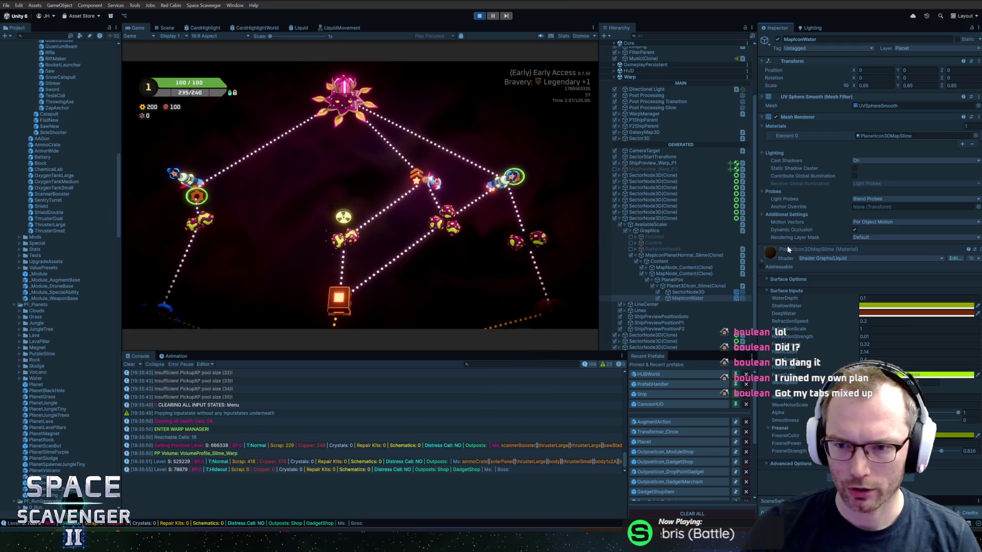
pyautogui.click(883, 307)
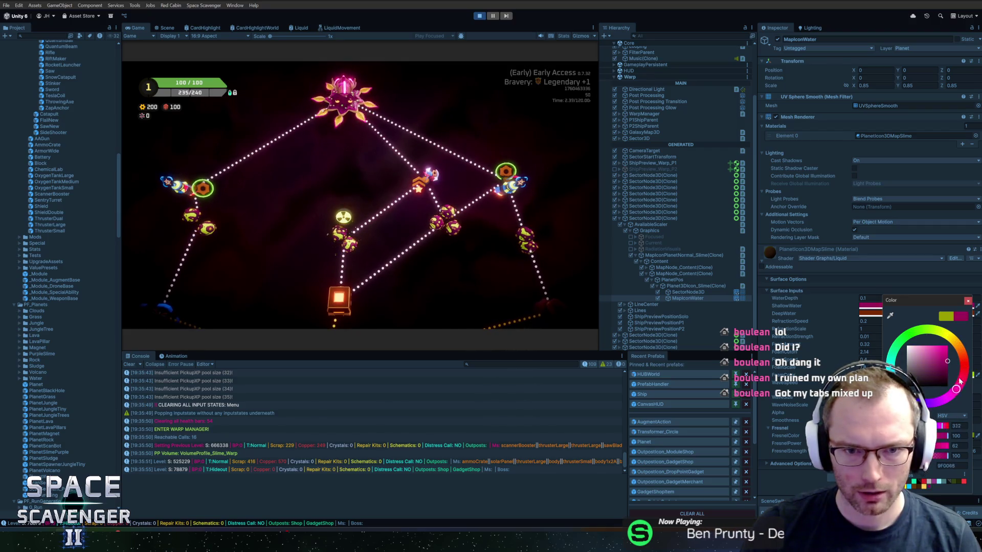
pyautogui.click(968, 301)
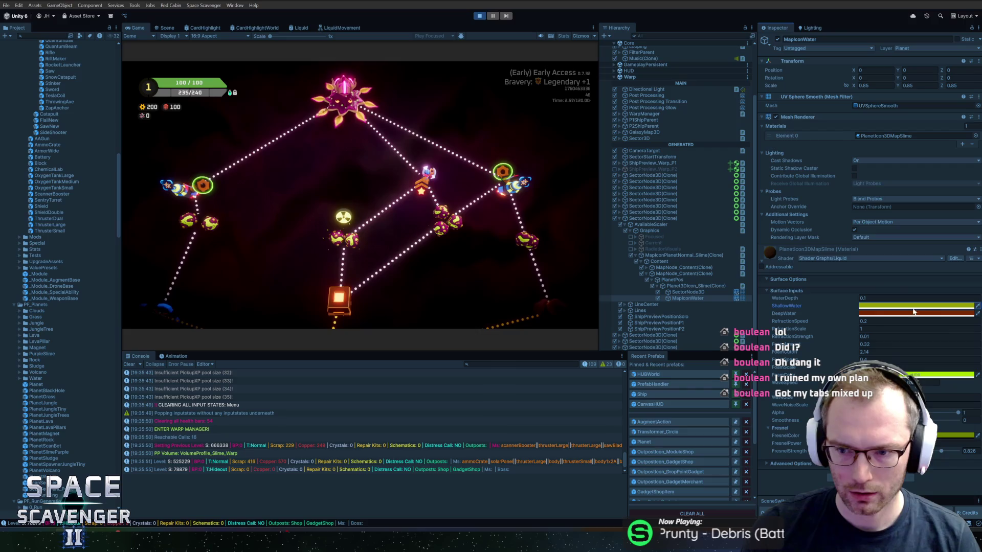
pyautogui.click(883, 313)
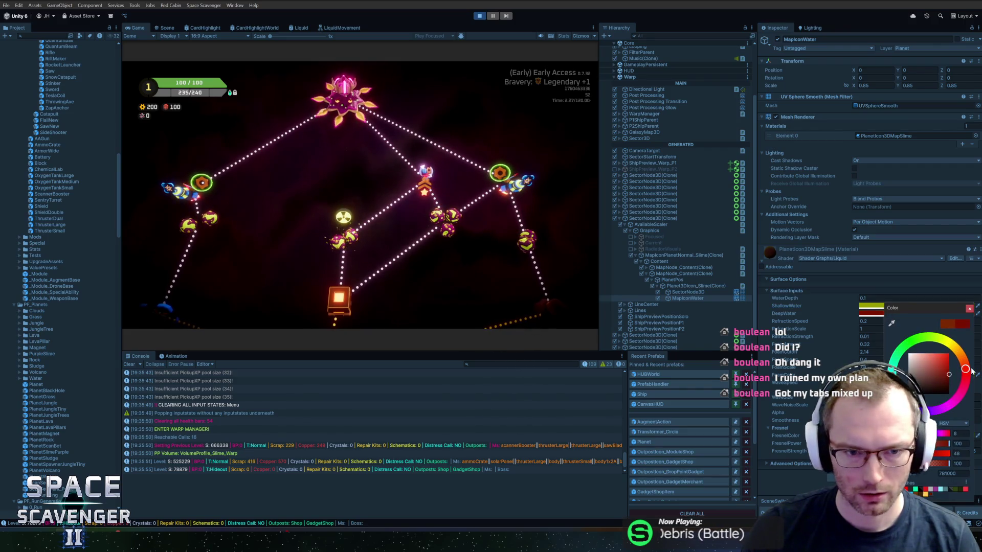
pyautogui.click(969, 308)
pyautogui.click(873, 306)
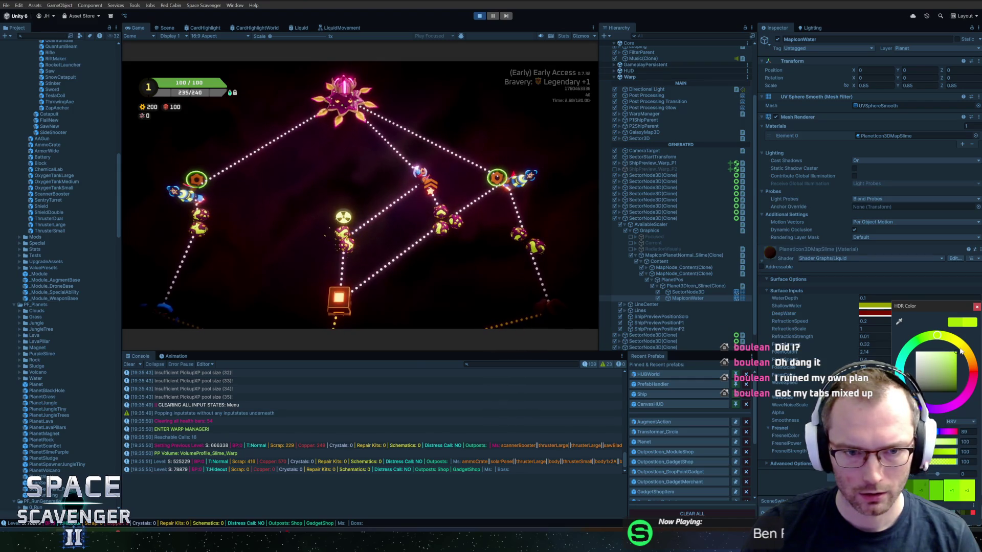
pyautogui.click(977, 307)
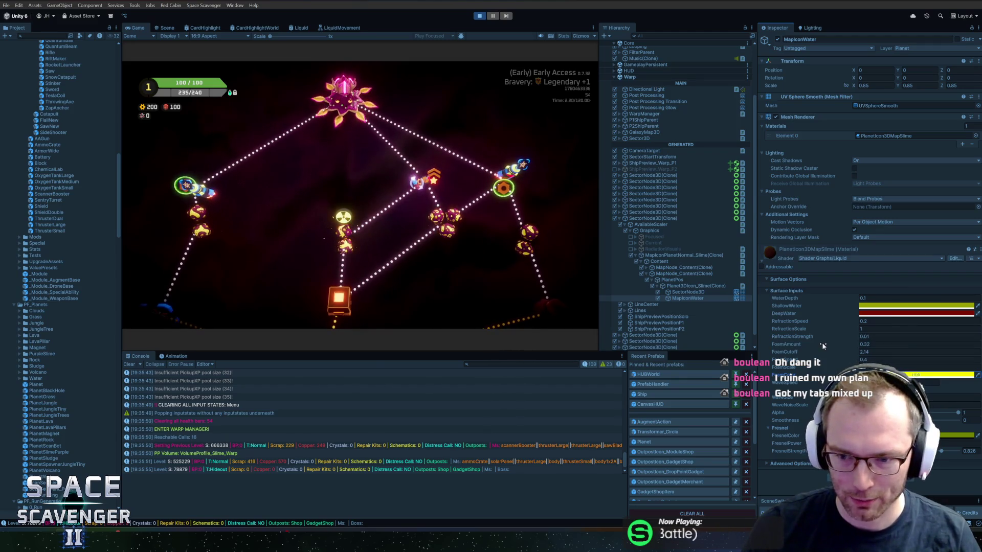
# Revert a trial refraction strength change, set Foam Amount to 0.04, and magnify the game view
pyautogui.moveTo(820, 337); pyautogui.dragTo(813, 346)
pyautogui.hotkey('ctrl', 'z')
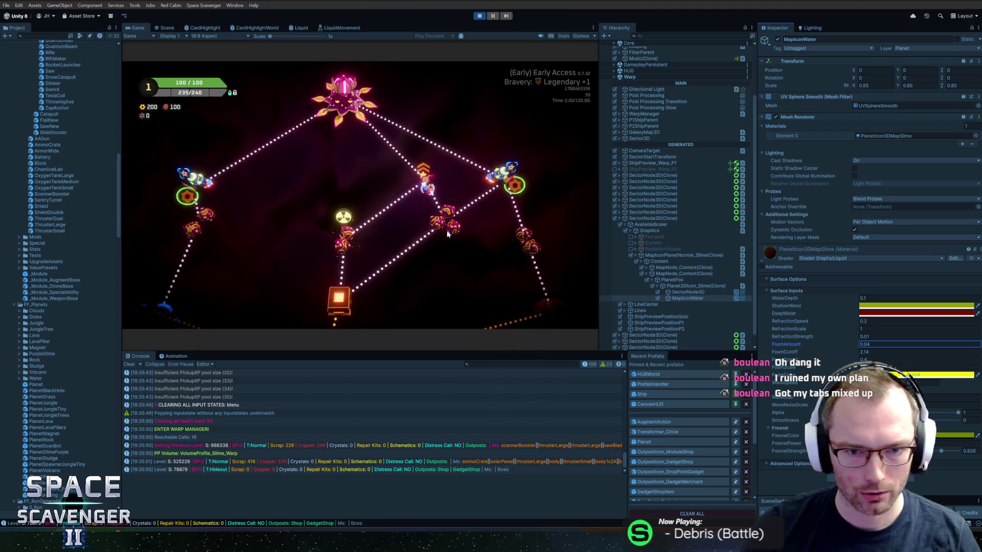
pyautogui.click(437, 246)
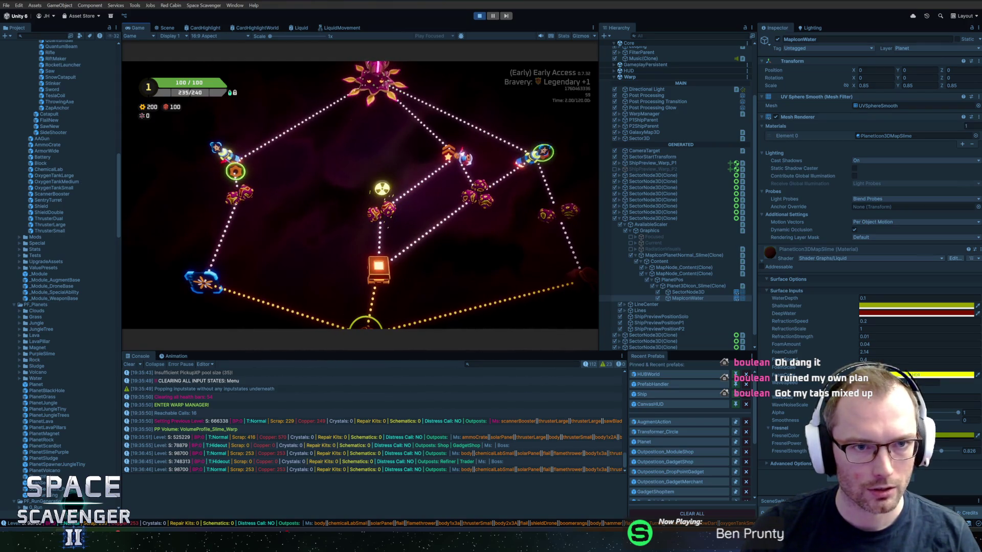
pyautogui.moveTo(269, 36); pyautogui.dragTo(288, 37)
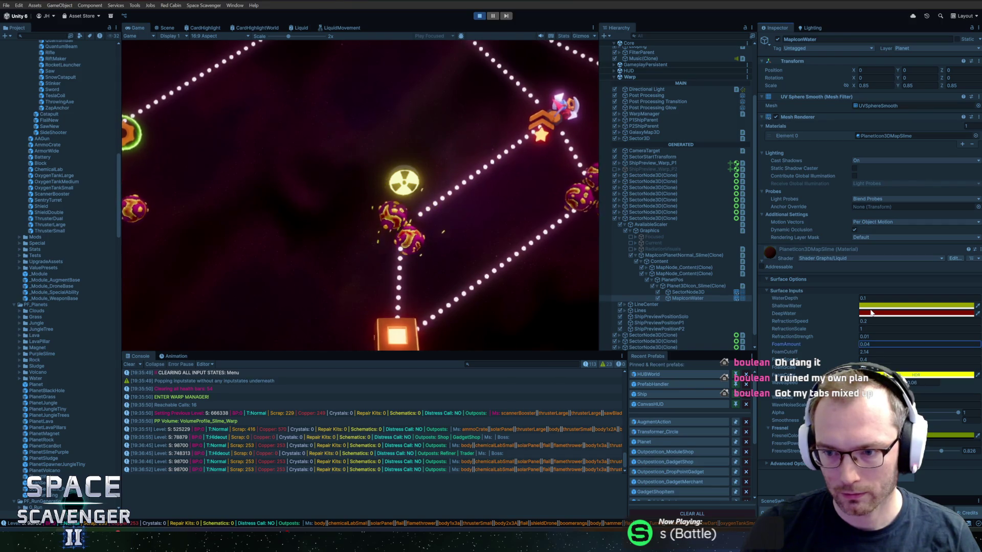
# Make the DeepWater colour bright pure red, then open the PlanetSlimePurple prefab
pyautogui.click(915, 313)
pyautogui.moveTo(934, 376); pyautogui.dragTo(924, 368)
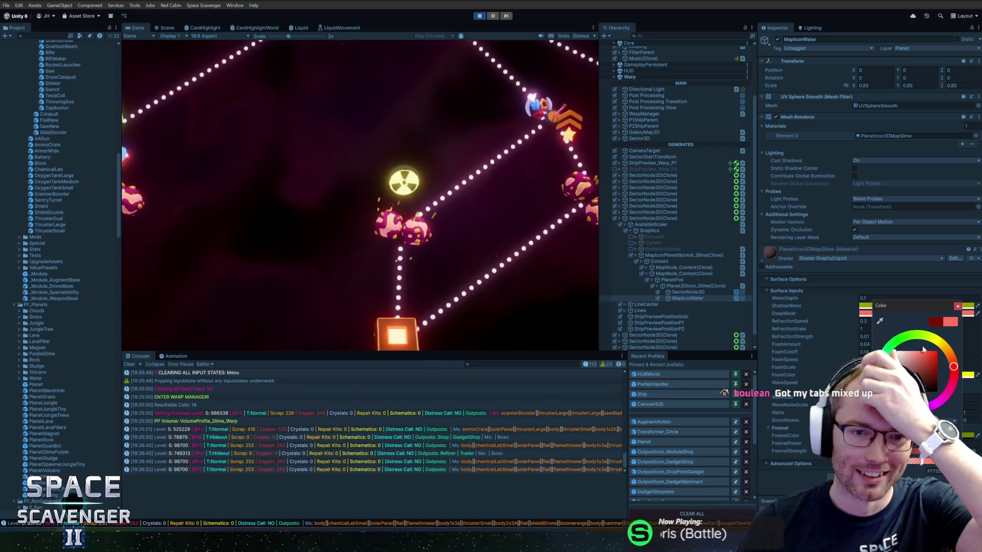
pyautogui.moveTo(926, 345); pyautogui.dragTo(940, 346)
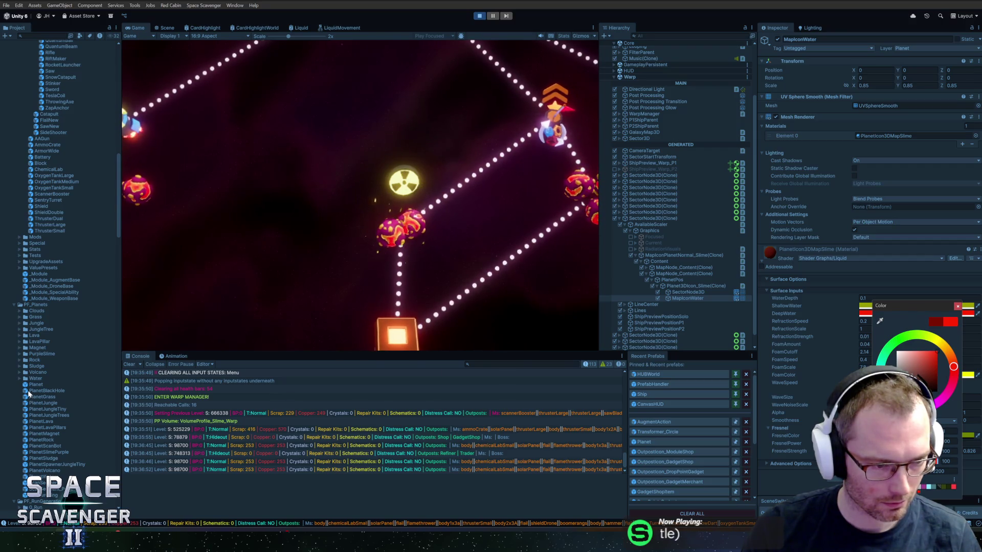
pyautogui.doubleClick(36, 453)
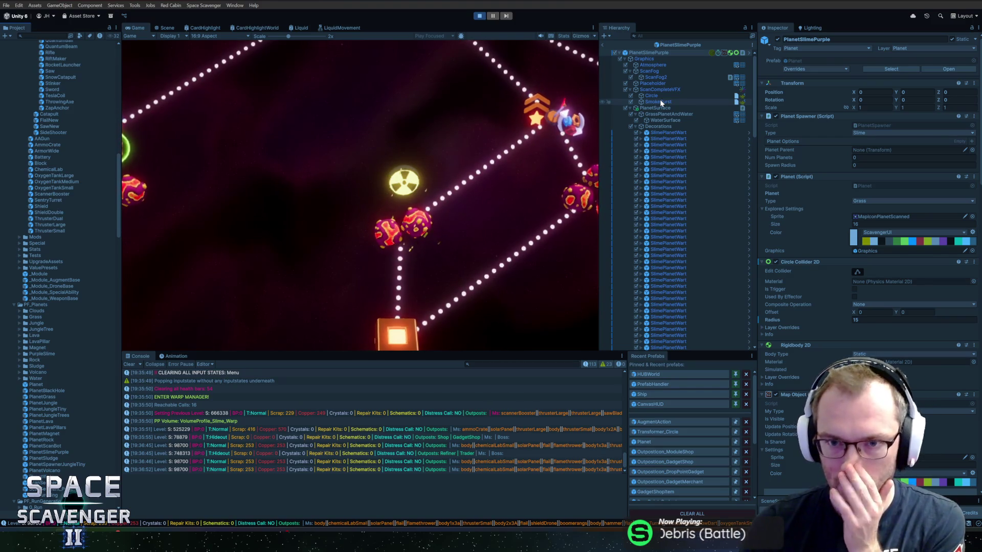
# Return to the scene, enter colour value 5934 for yellow, and make the foam colour yellow
pyautogui.hotkey('ctrl', 'z')
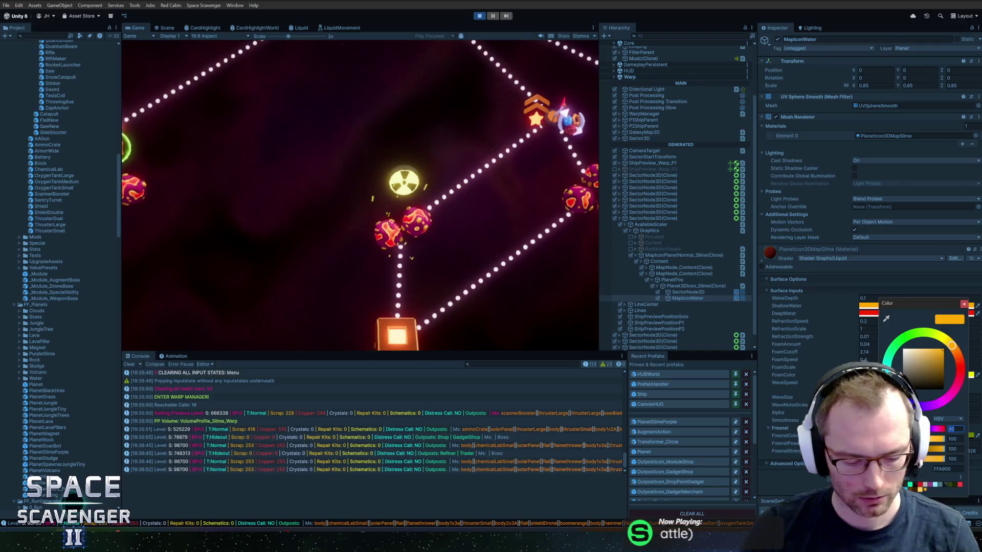
pyautogui.write('59')
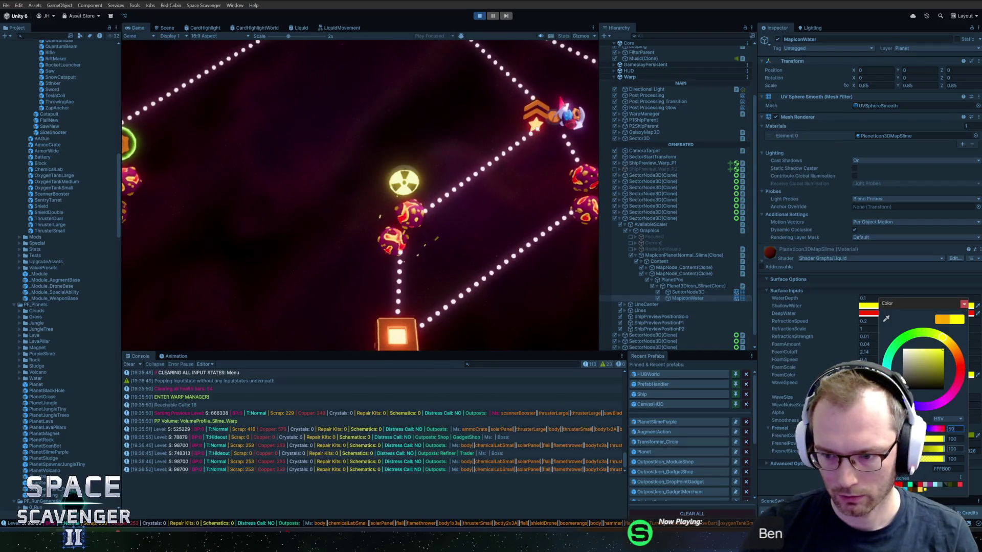
pyautogui.write('34')
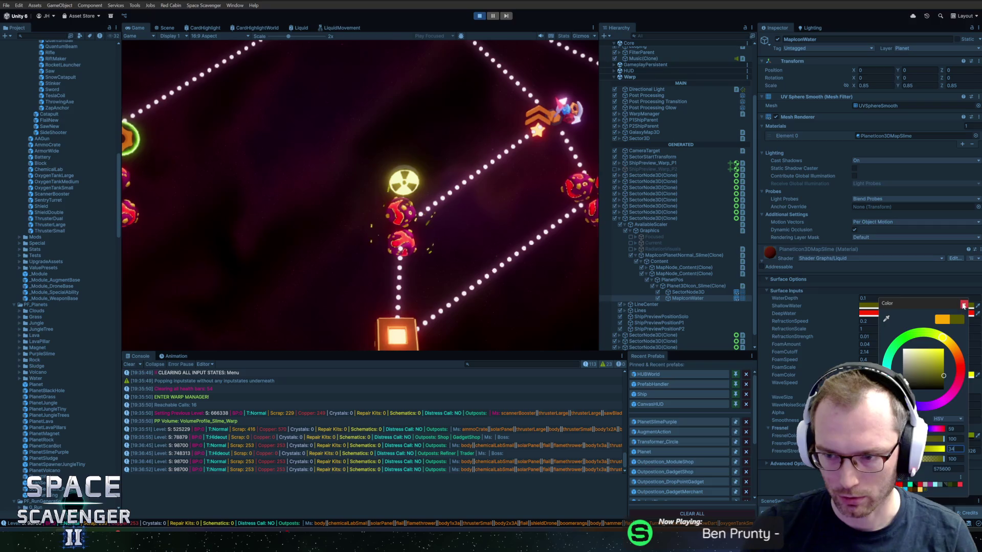
pyautogui.click(964, 306)
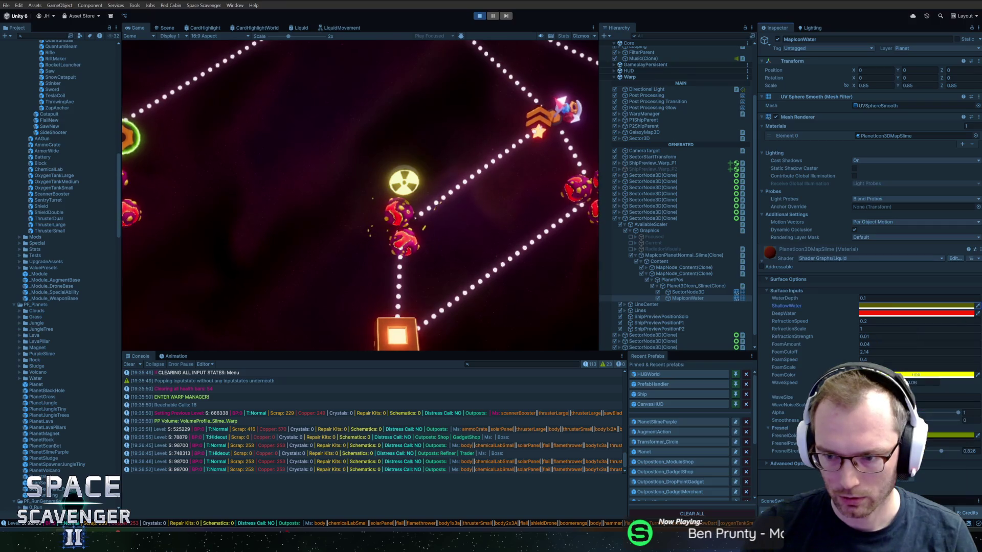
pyautogui.click(915, 375)
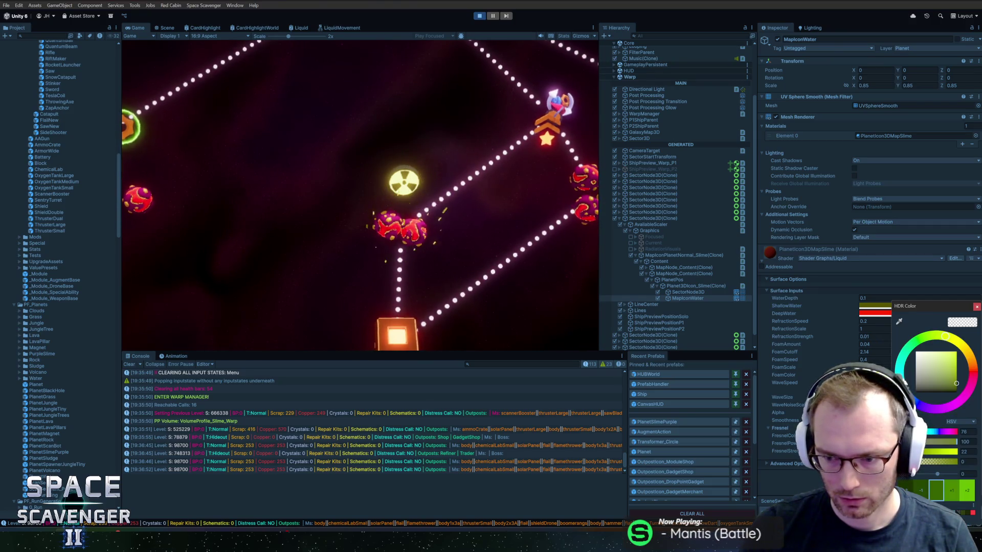
pyautogui.moveTo(907, 305); pyautogui.dragTo(623, 241)
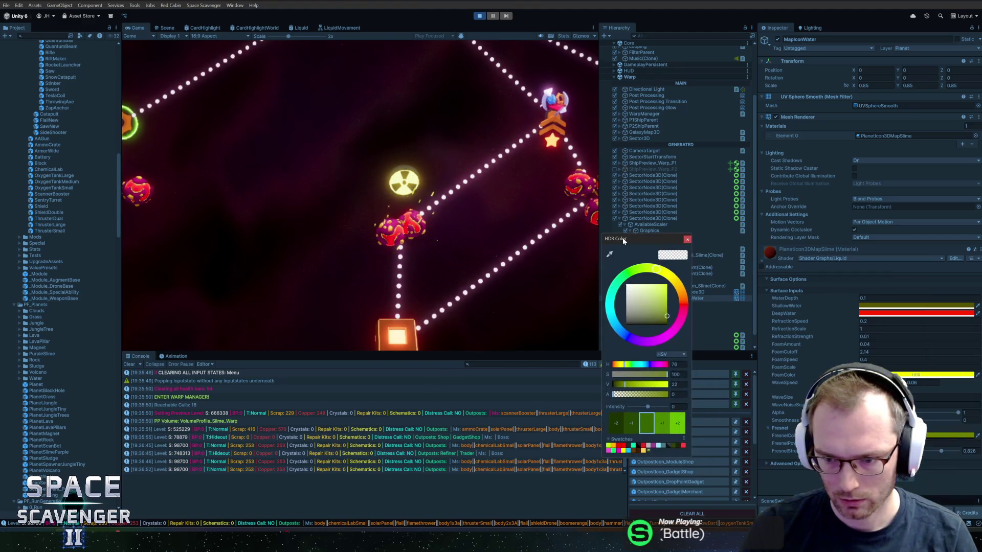
pyautogui.click(687, 240)
pyautogui.click(906, 375)
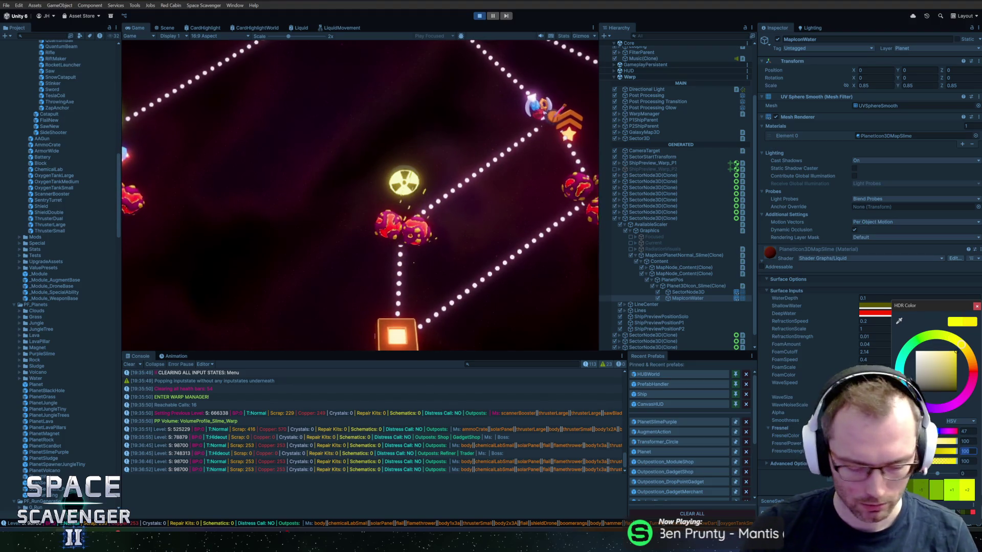
pyautogui.click(976, 307)
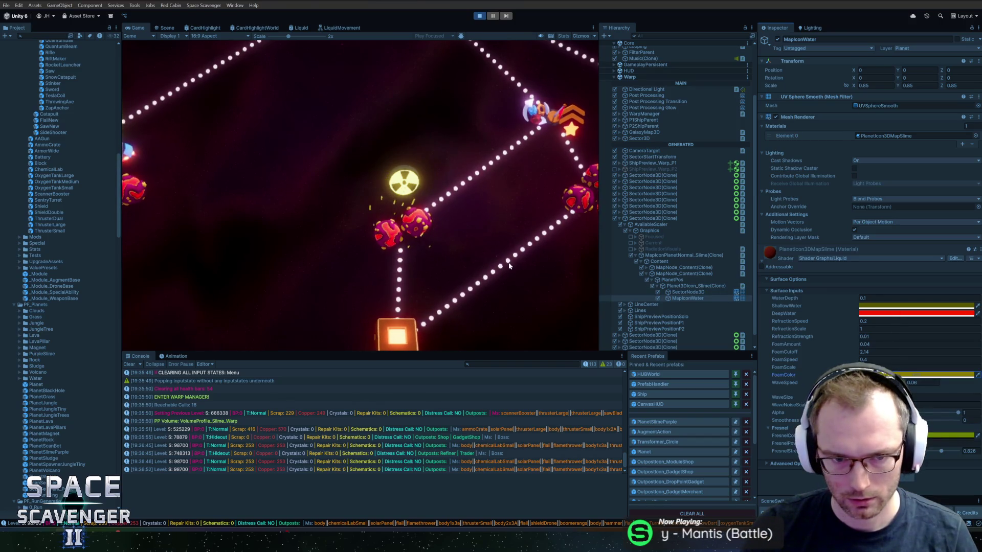
# Set the DeepWater colour to hue 59 and value 34 for a dark olive tone
pyautogui.click(898, 313)
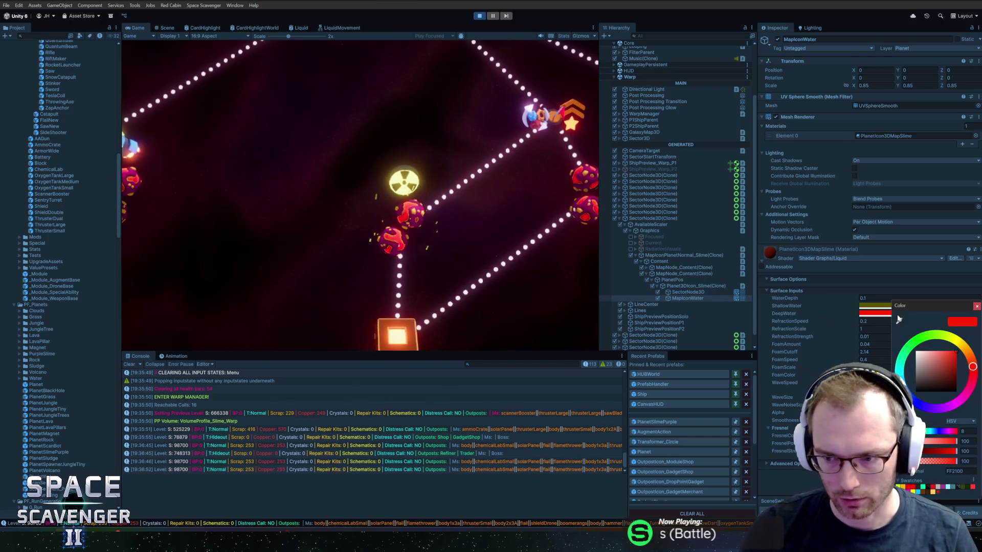
pyautogui.click(968, 431)
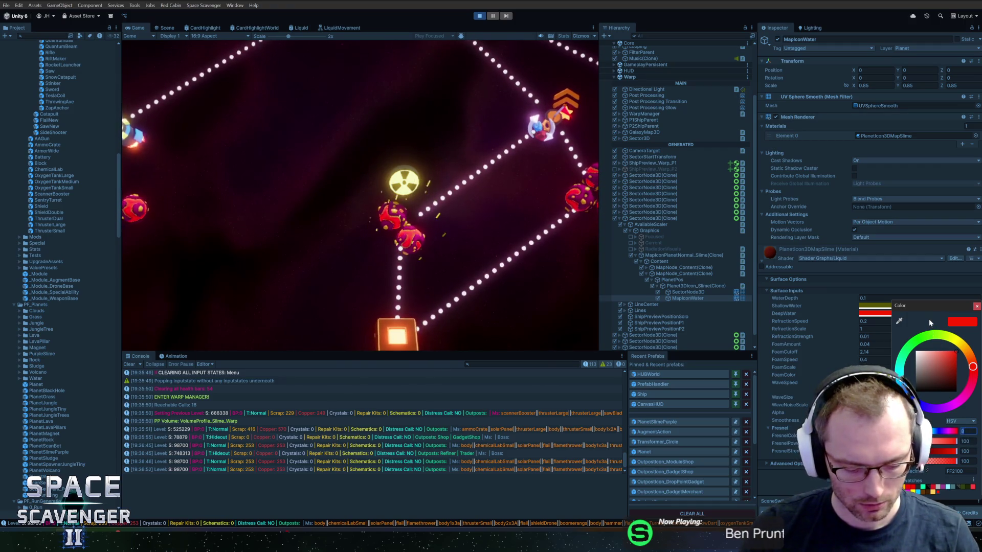
pyautogui.write('59')
pyautogui.press('Tab')
pyautogui.press('Tab')
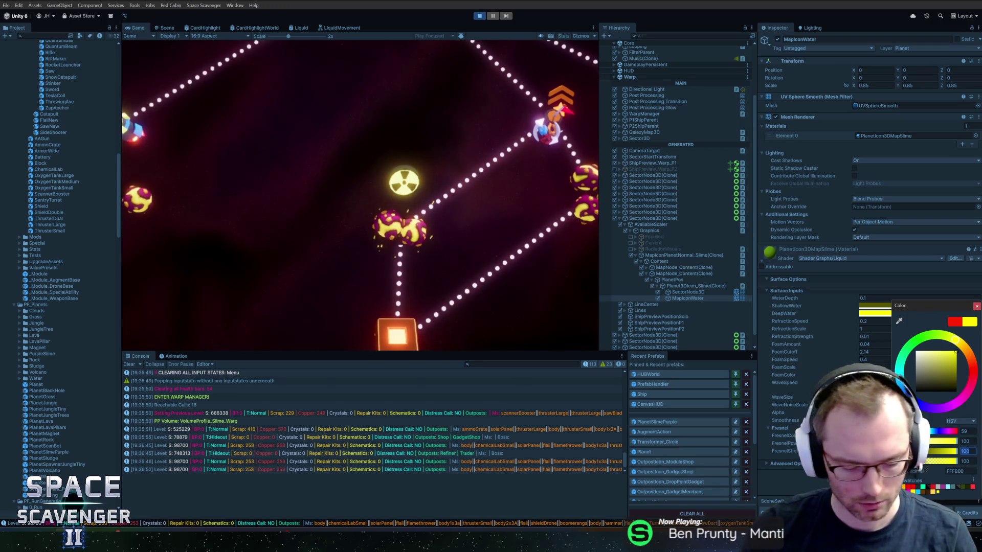
pyautogui.write('34')
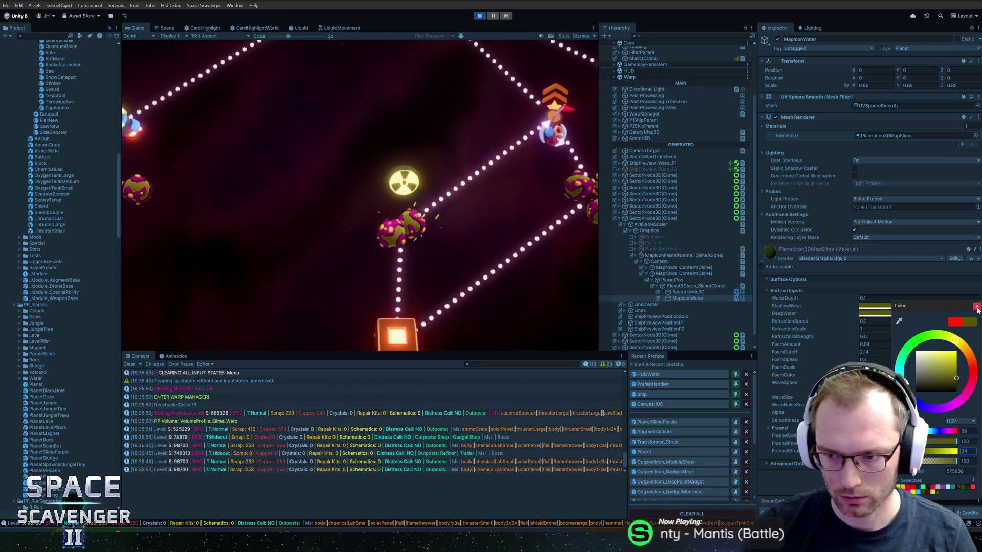
pyautogui.click(976, 307)
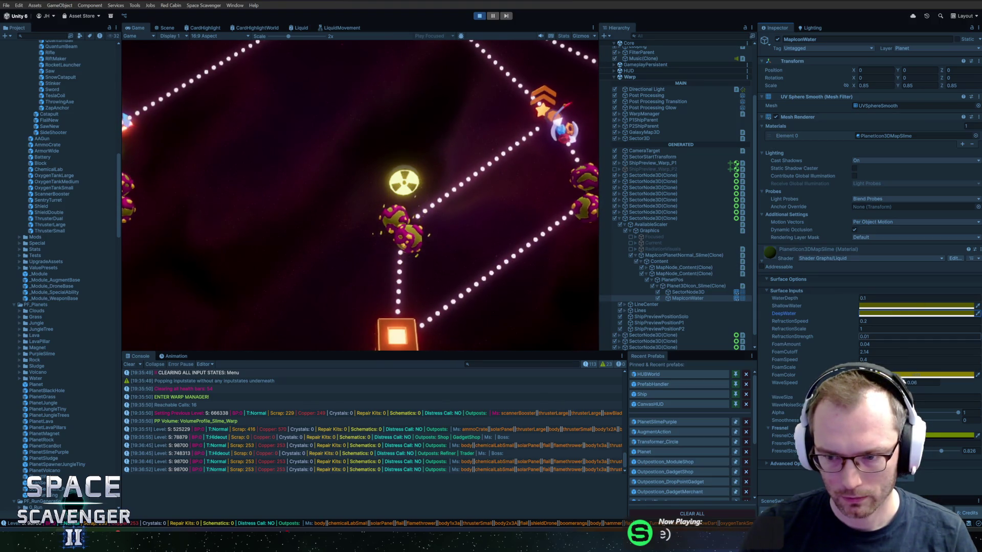
# Revert trial Foam Cutoff and Foam Amount changes, paste orange into ShallowWater, and set Game view to 1x
pyautogui.moveTo(828, 352); pyautogui.dragTo(838, 348)
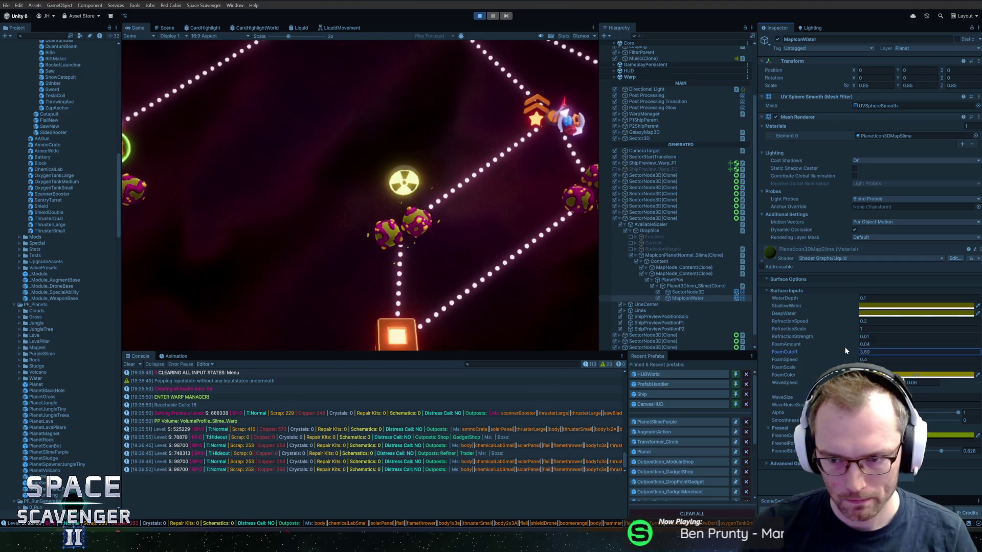
pyautogui.hotkey('ctrl', 'z')
pyautogui.click(835, 344)
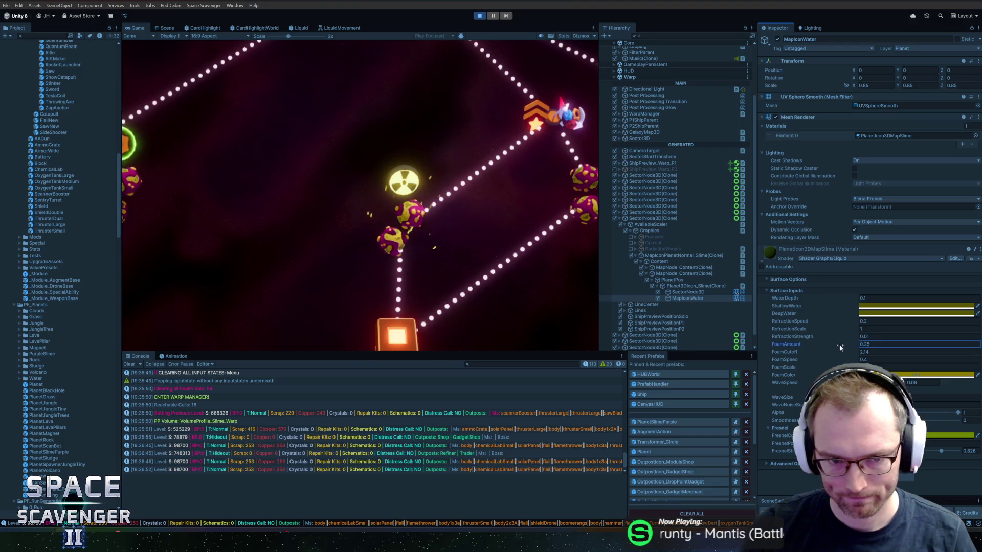
pyautogui.moveTo(839, 345); pyautogui.dragTo(839, 344)
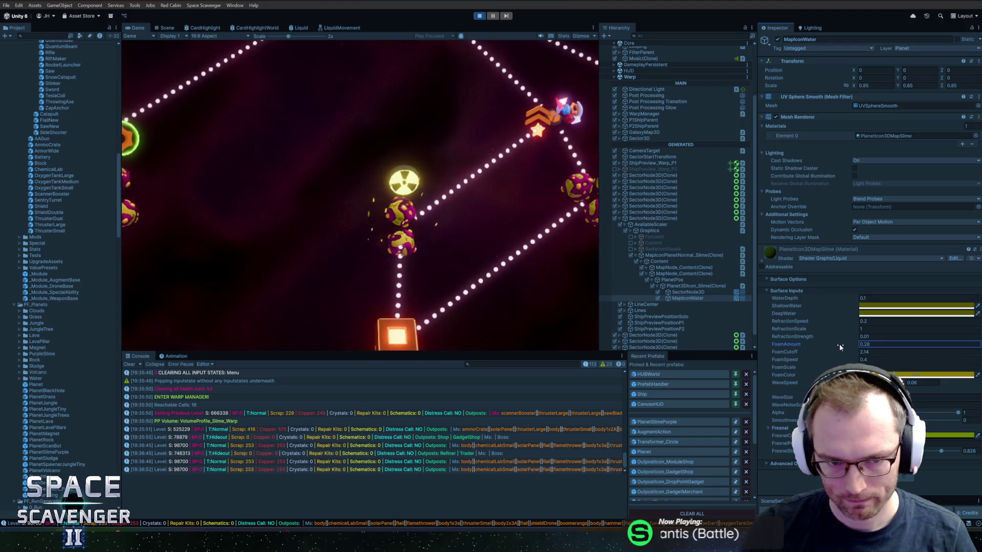
pyautogui.hotkey('ctrl', 'z')
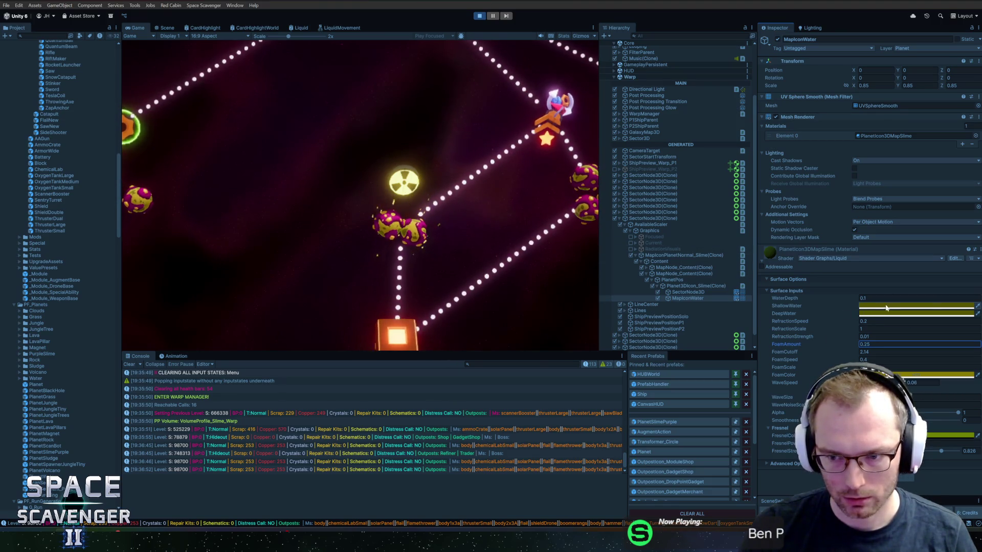
pyautogui.click(916, 319)
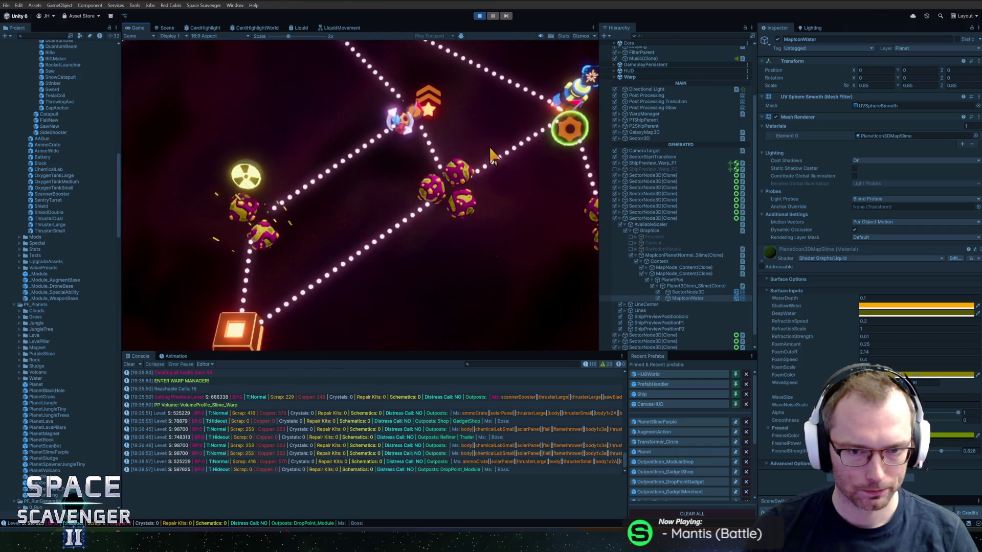
pyautogui.click(268, 36)
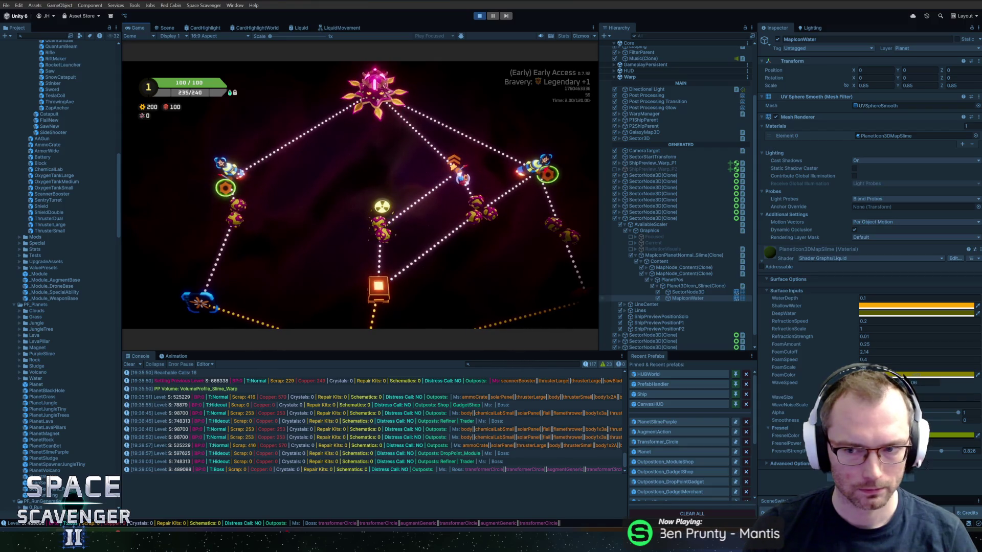
# Lighten the DeepWater colour from dark olive to a brighter yellow in the colour picker
pyautogui.click(950, 376)
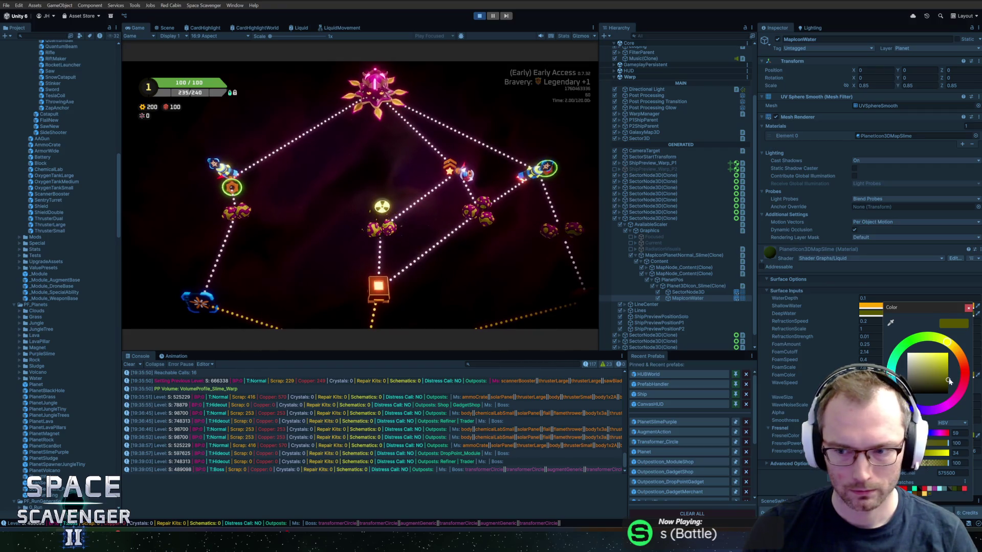
pyautogui.moveTo(947, 381); pyautogui.dragTo(955, 373)
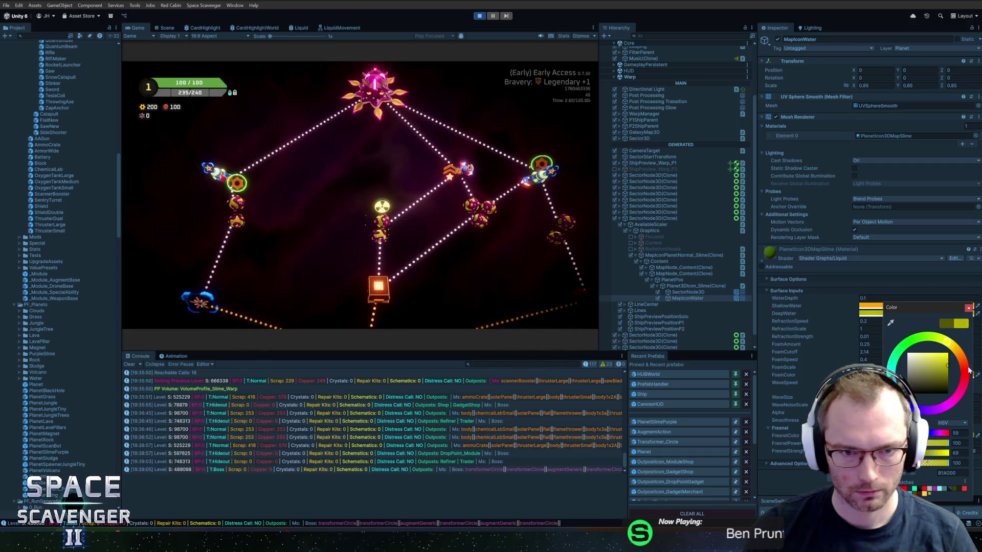
pyautogui.moveTo(959, 311); pyautogui.dragTo(884, 288)
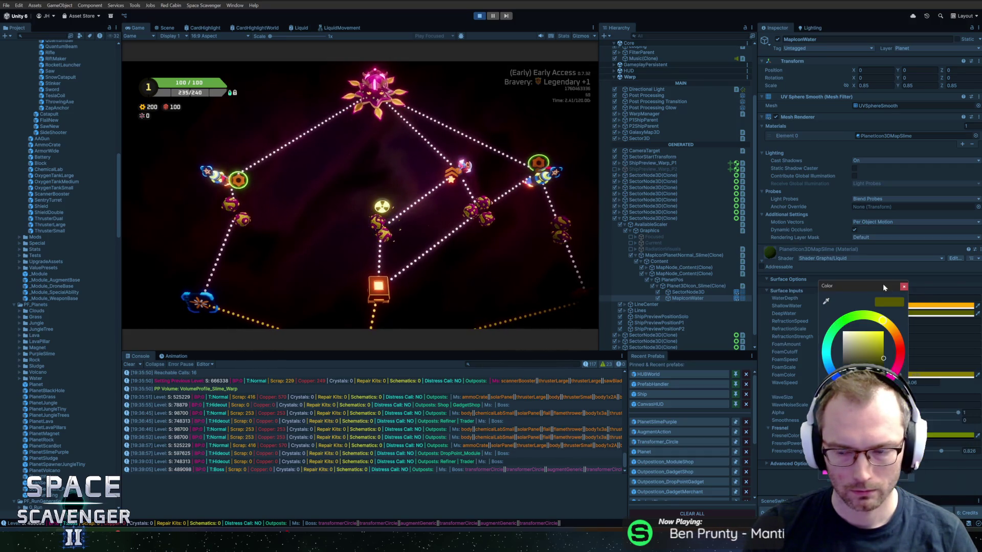
pyautogui.click(903, 287)
pyautogui.click(928, 313)
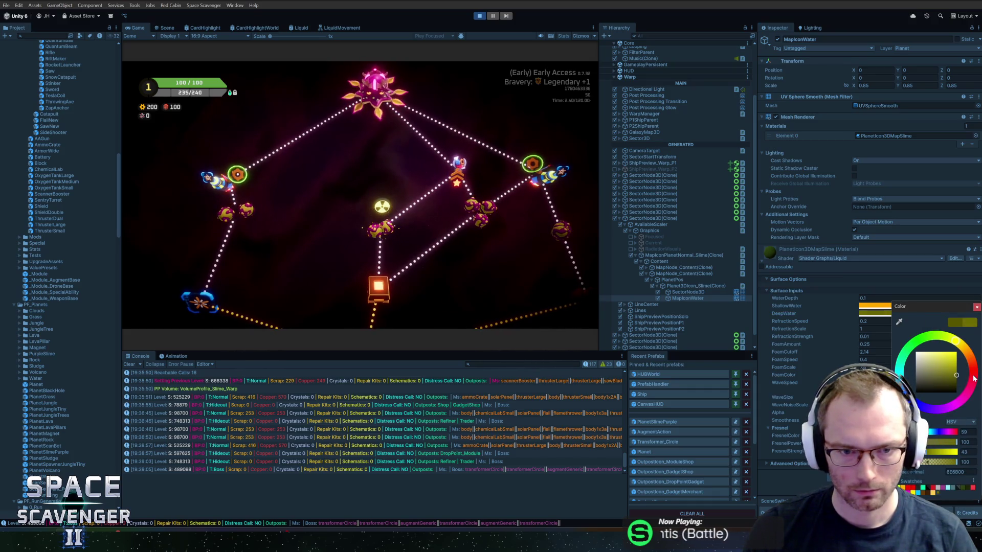
pyautogui.click(977, 307)
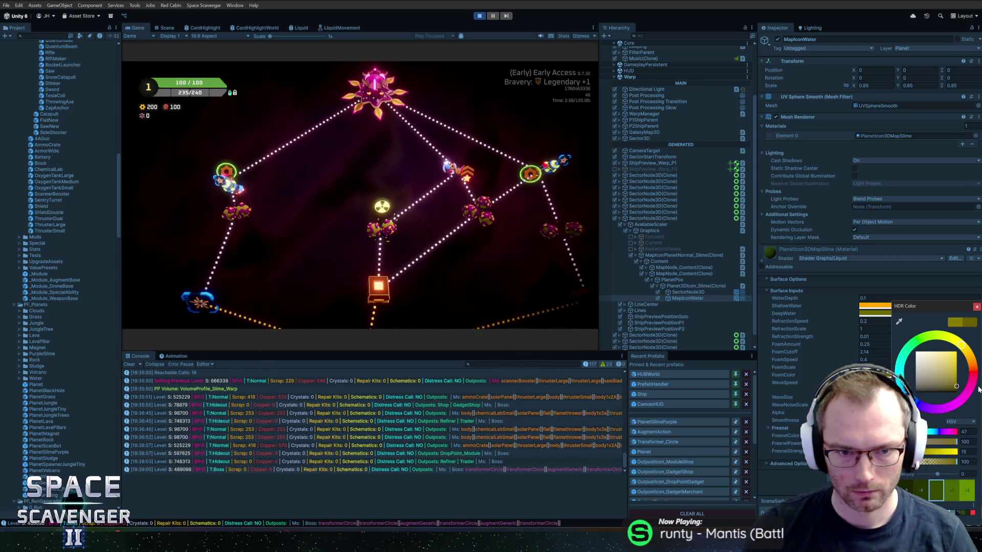
pyautogui.click(975, 308)
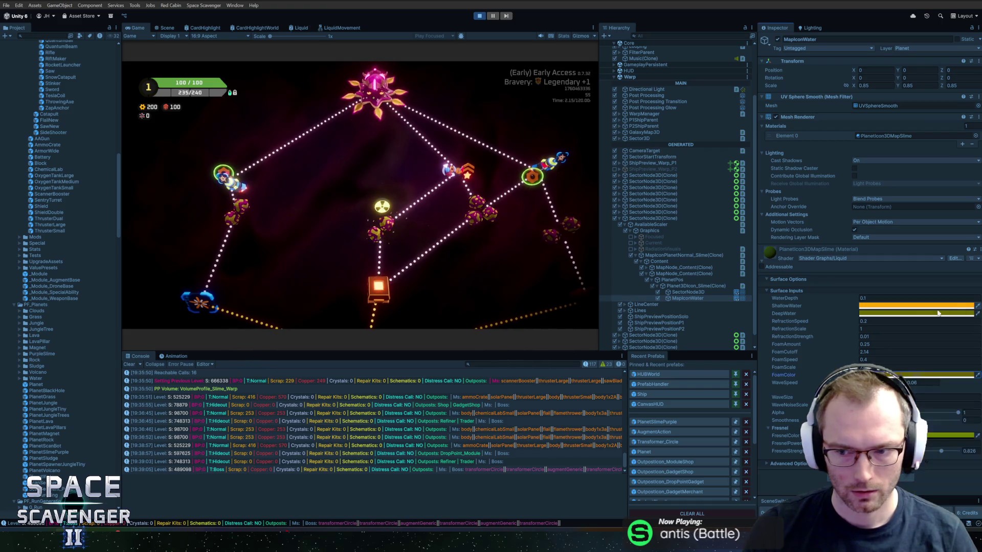
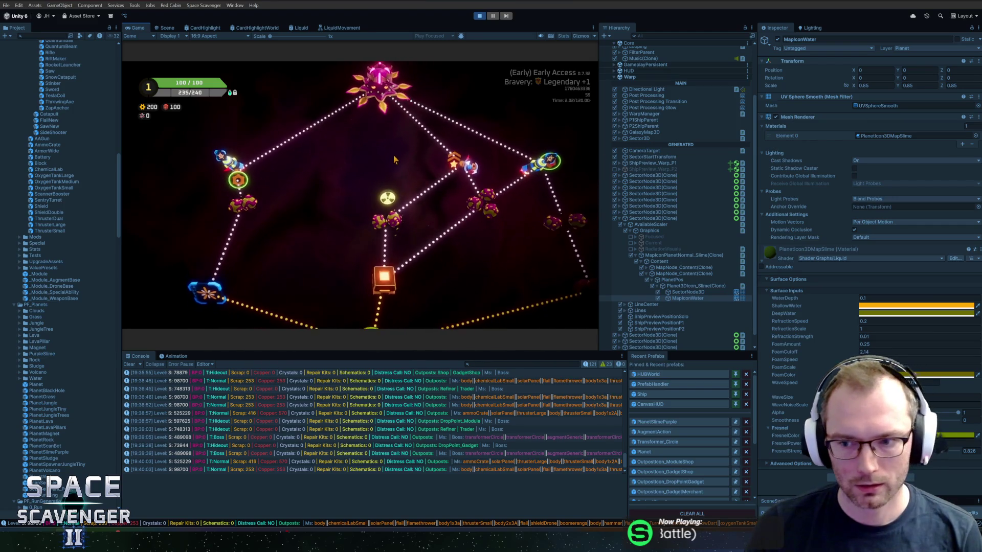
# Darken the DeepWater colour to an olive tone
pyautogui.moveTo(477, 216)
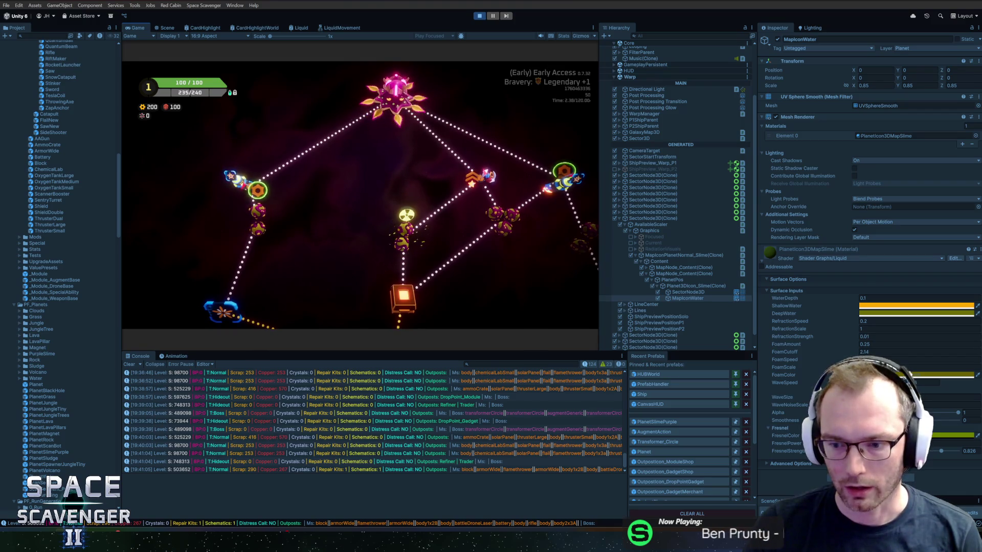
pyautogui.press('super')
pyautogui.click(915, 313)
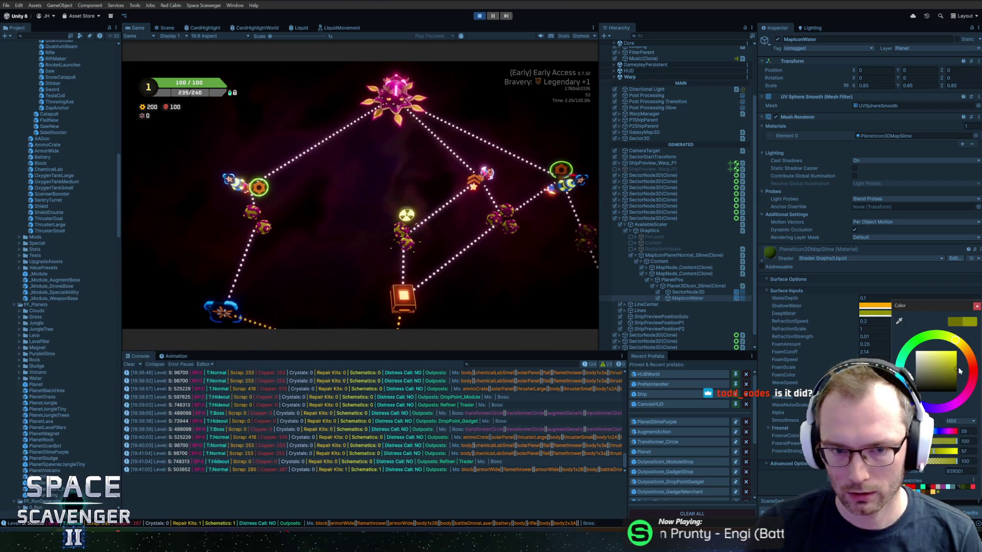
pyautogui.moveTo(965, 361); pyautogui.dragTo(971, 342)
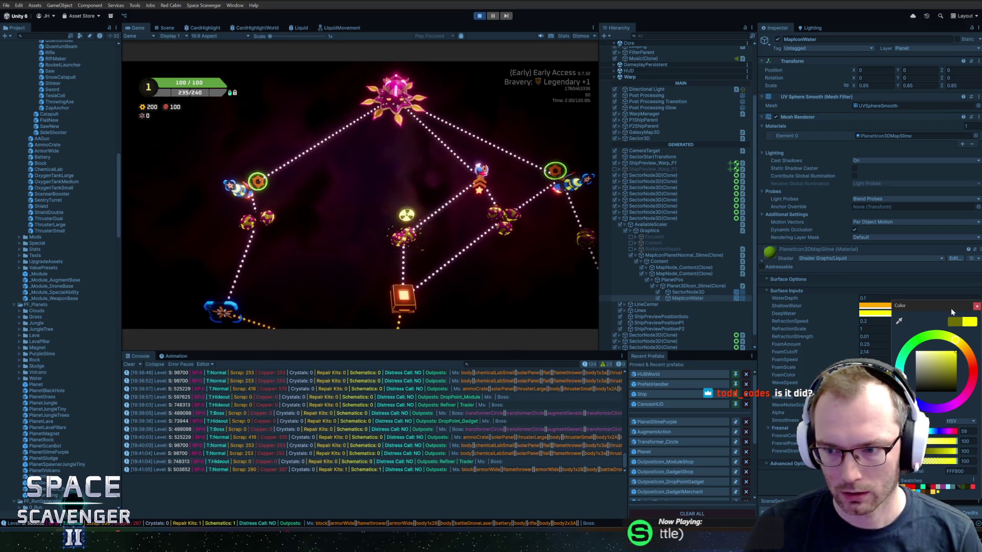
pyautogui.moveTo(951, 309); pyautogui.dragTo(810, 290)
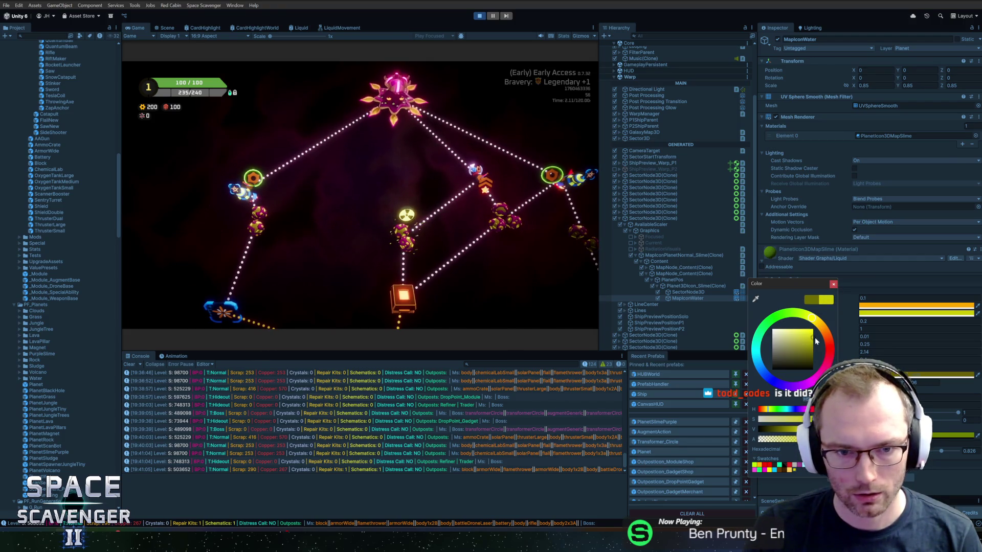
pyautogui.moveTo(812, 330); pyautogui.dragTo(820, 346)
pyautogui.click(834, 284)
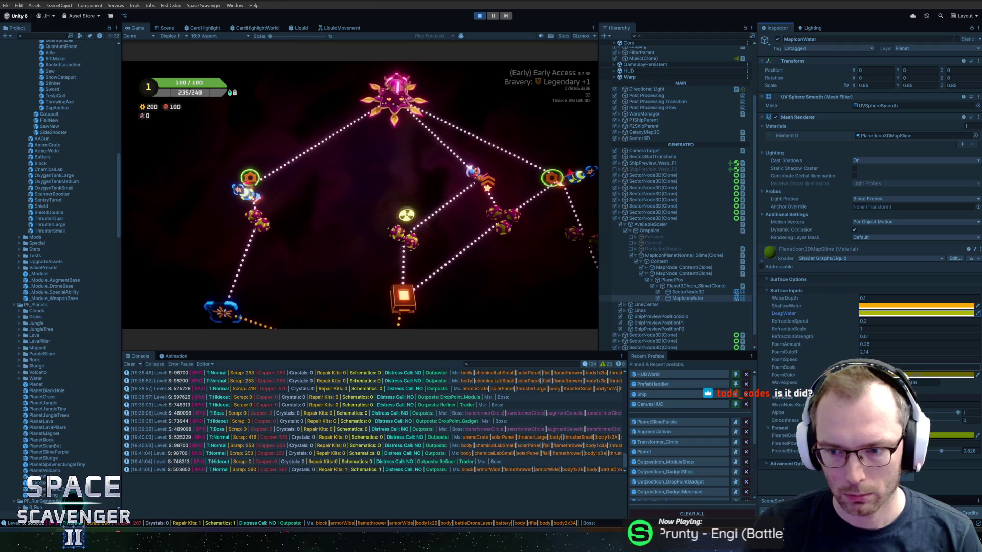
# Make FoamColor a dimmer amber-yellow (hue 40, value 79) and reload the map to preview it
pyautogui.click(920, 375)
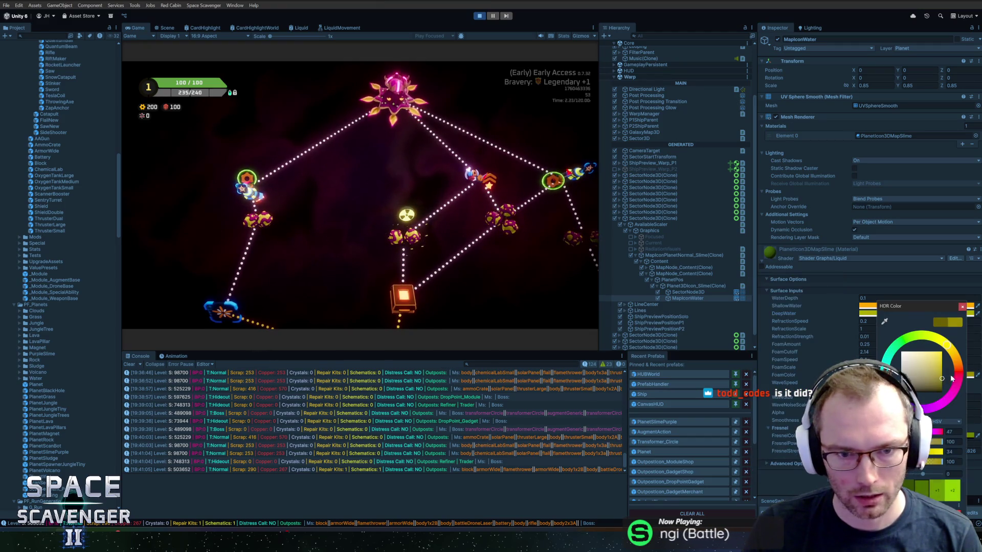
pyautogui.moveTo(940, 373); pyautogui.dragTo(961, 340)
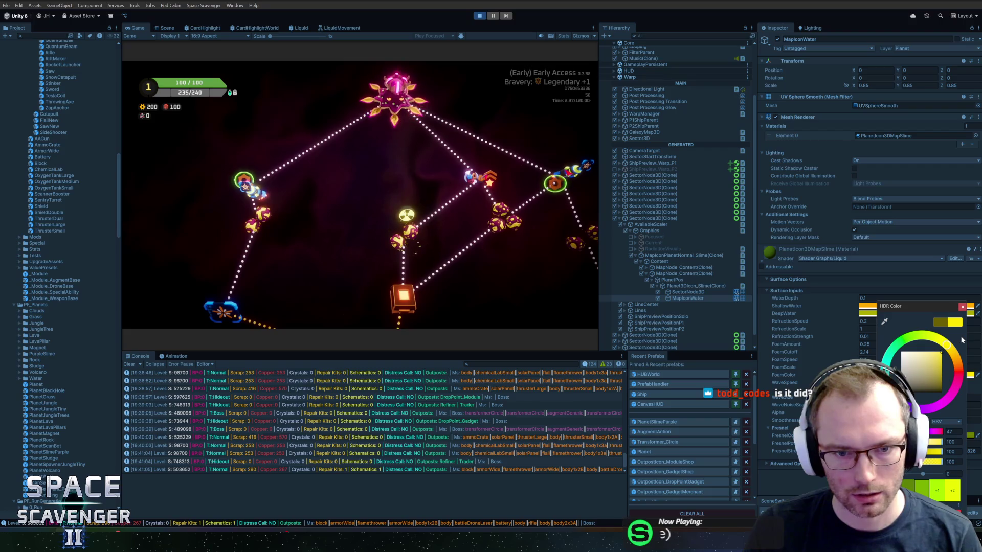
pyautogui.click(949, 344)
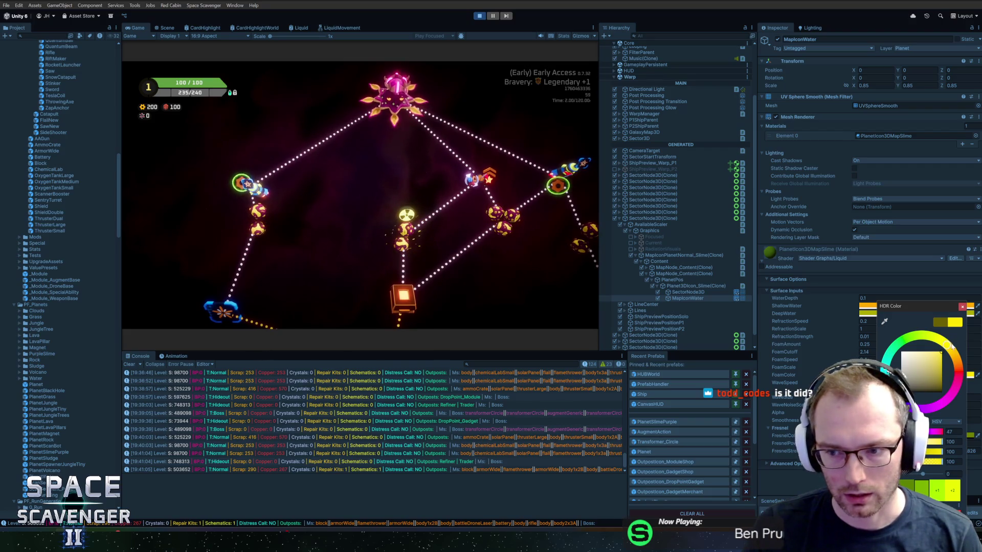
pyautogui.moveTo(948, 343); pyautogui.dragTo(950, 350)
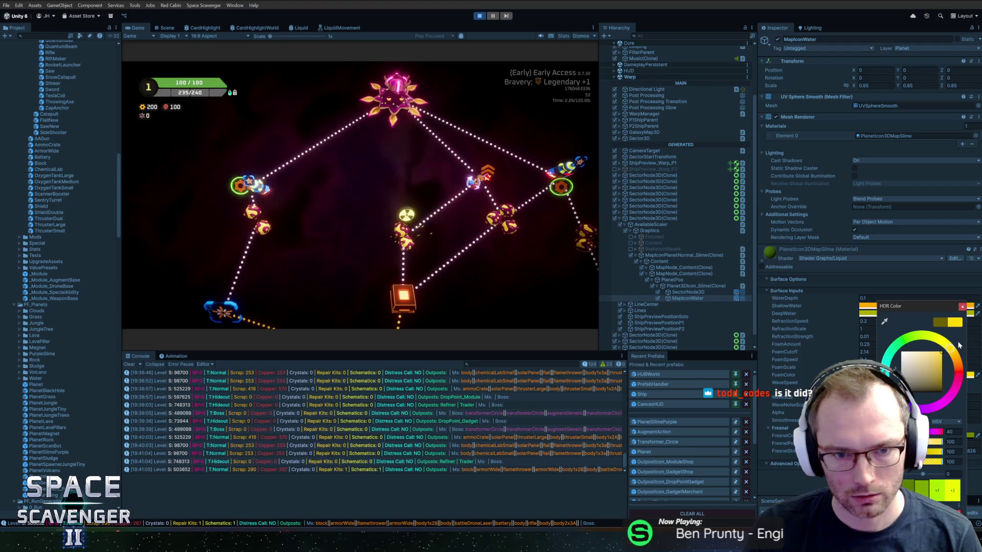
pyautogui.click(930, 450)
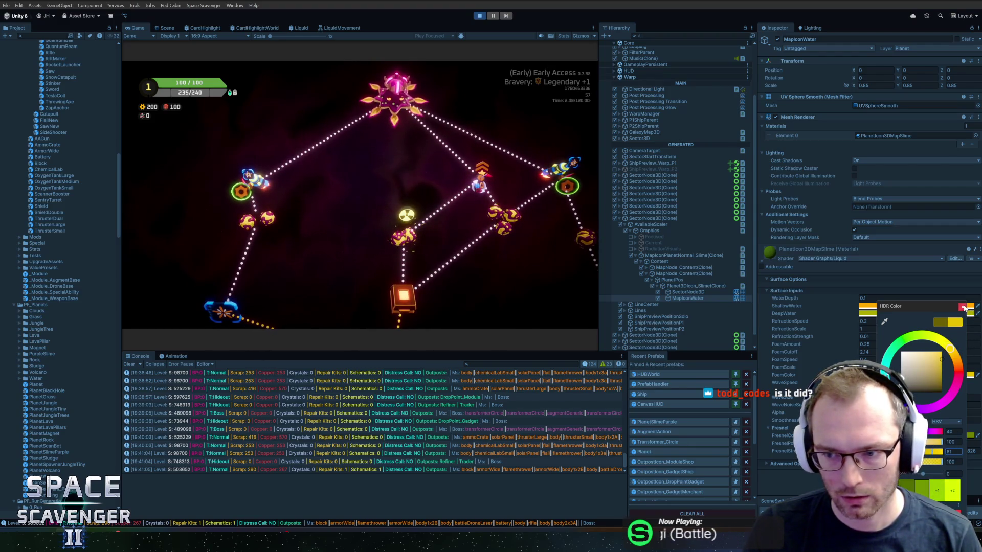
pyautogui.click(961, 306)
pyautogui.press('r')
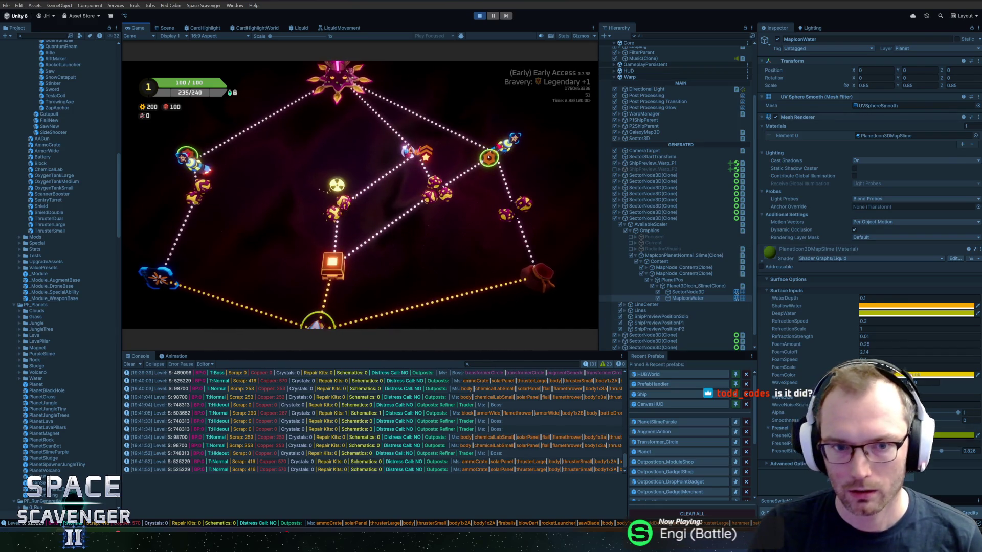
# Drop the water material's Alpha to 0.15, then focus the WaveSize and FoamScale fields
pyautogui.press('super')
pyautogui.press('super')
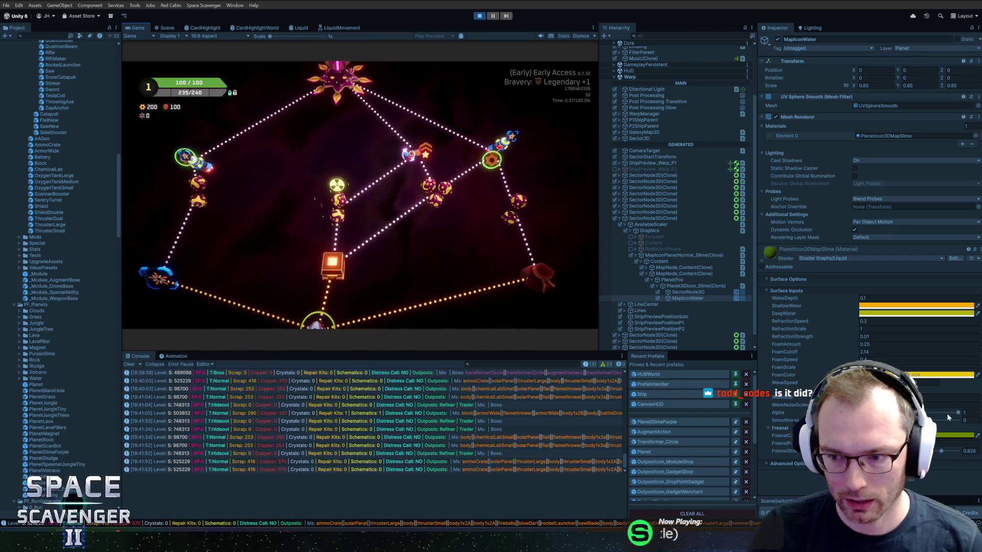
pyautogui.moveTo(929, 412); pyautogui.dragTo(893, 412)
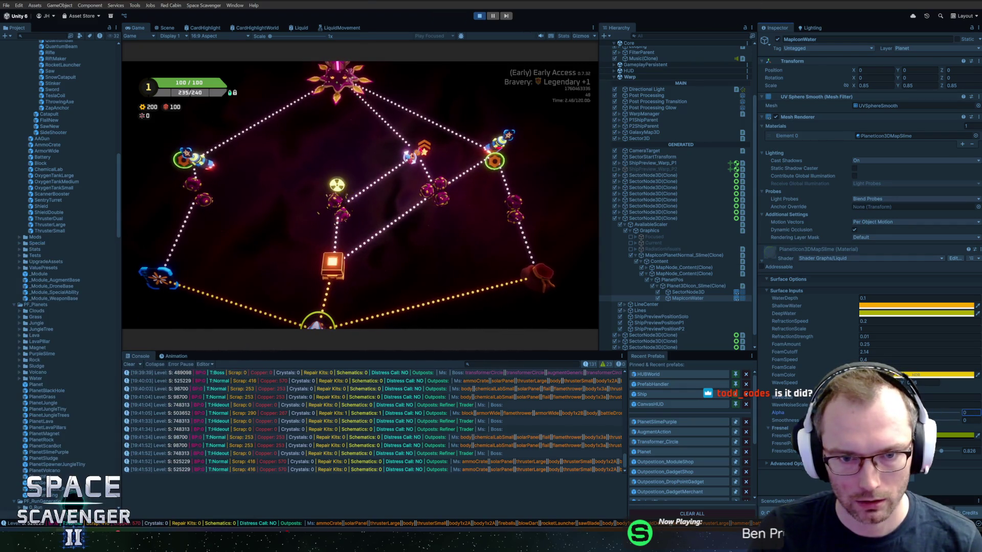
pyautogui.write('.15')
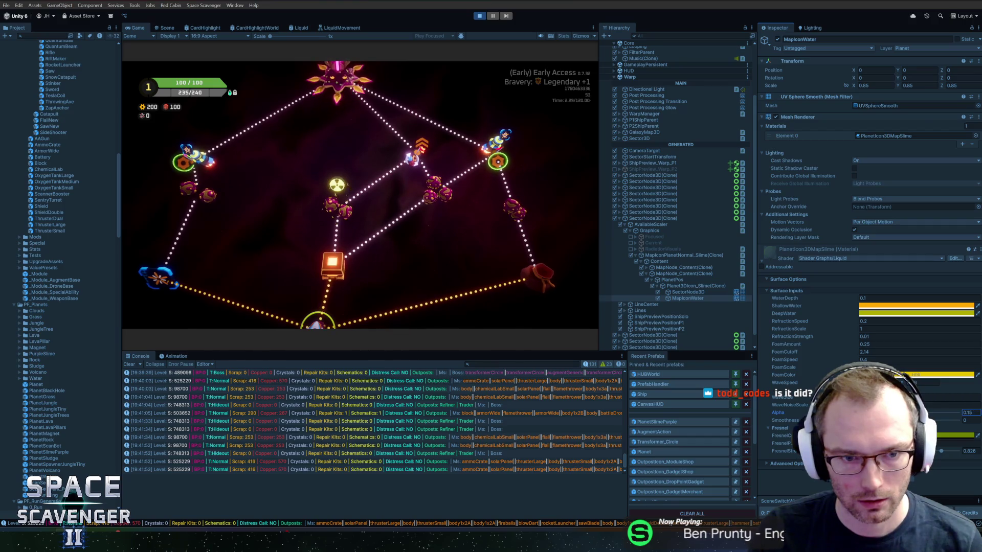
pyautogui.write('1')
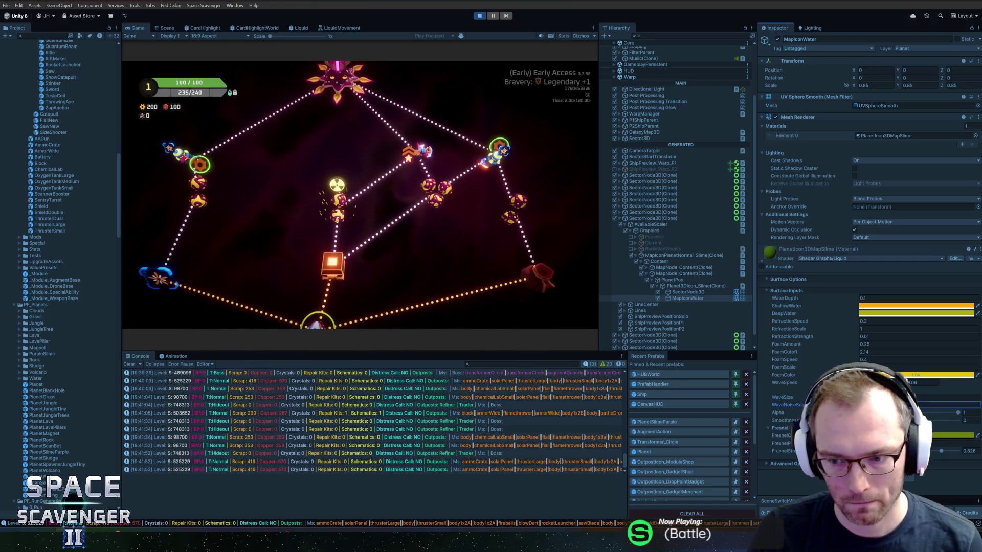
pyautogui.click(946, 397)
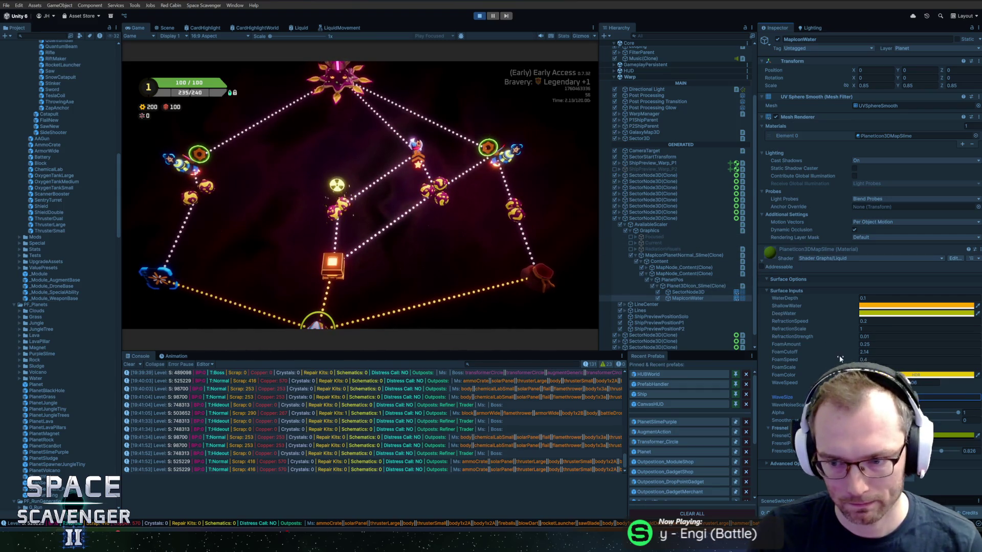
pyautogui.click(808, 367)
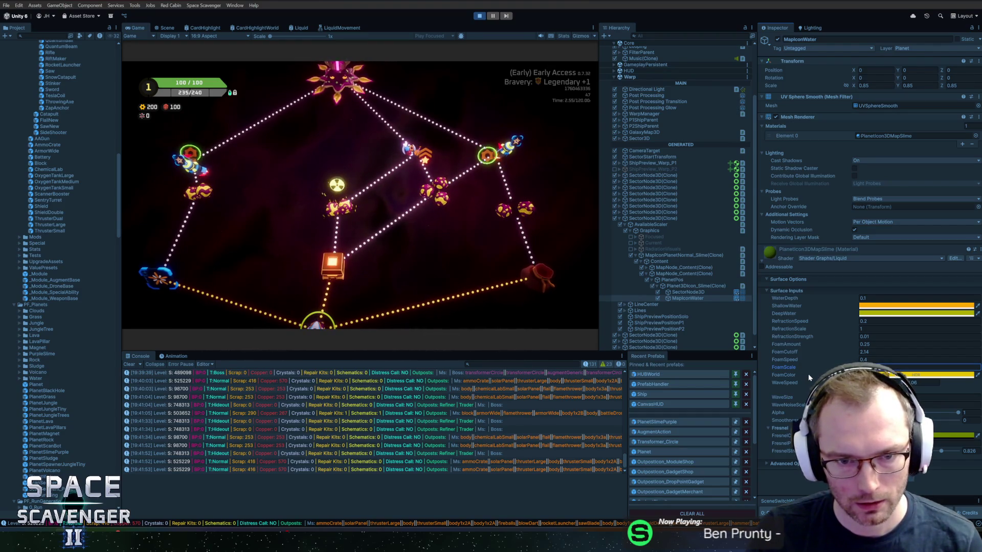
# Raise FoamColor to full value 100 and shift its hue to a purer yellow at 50
pyautogui.click(943, 375)
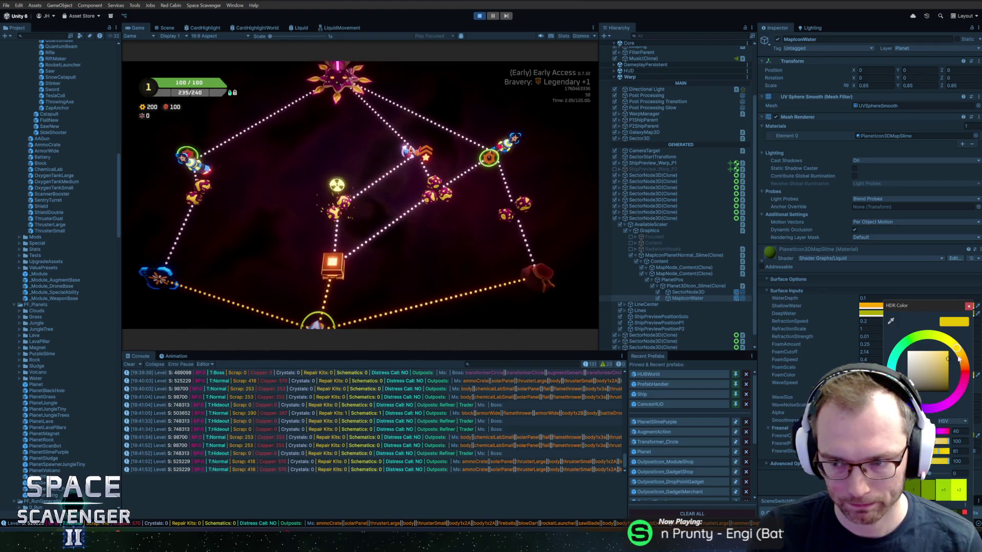
pyautogui.moveTo(943, 361)
pyautogui.mouseDown()
pyautogui.moveTo(959, 340)
pyautogui.moveTo(965, 356)
pyautogui.mouseUp()
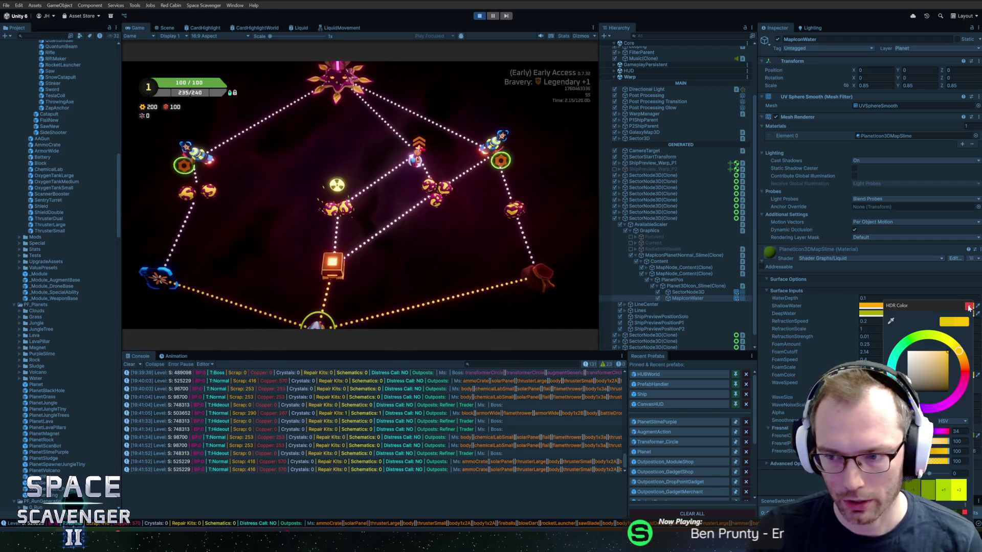
pyautogui.moveTo(964, 342); pyautogui.dragTo(980, 357)
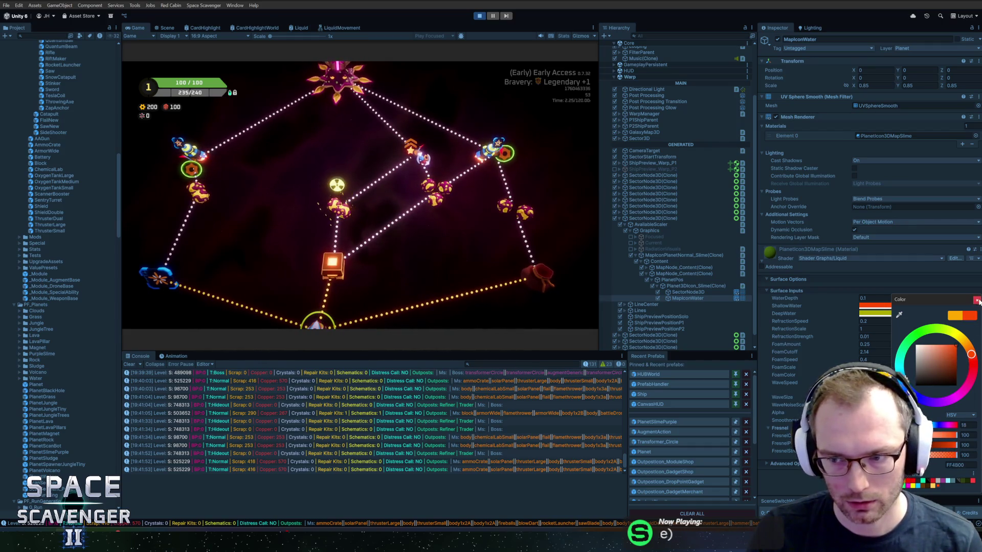
pyautogui.click(977, 300)
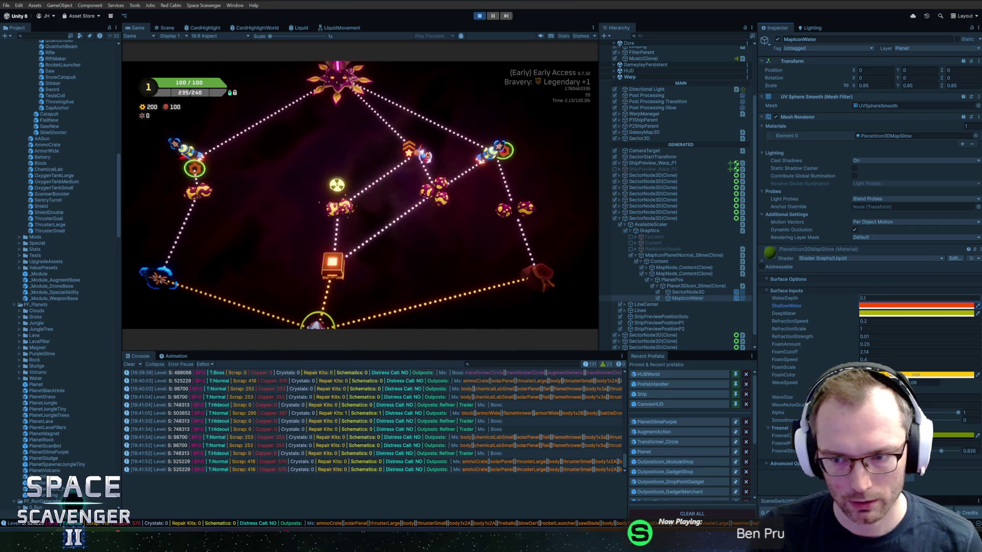
pyautogui.click(864, 298)
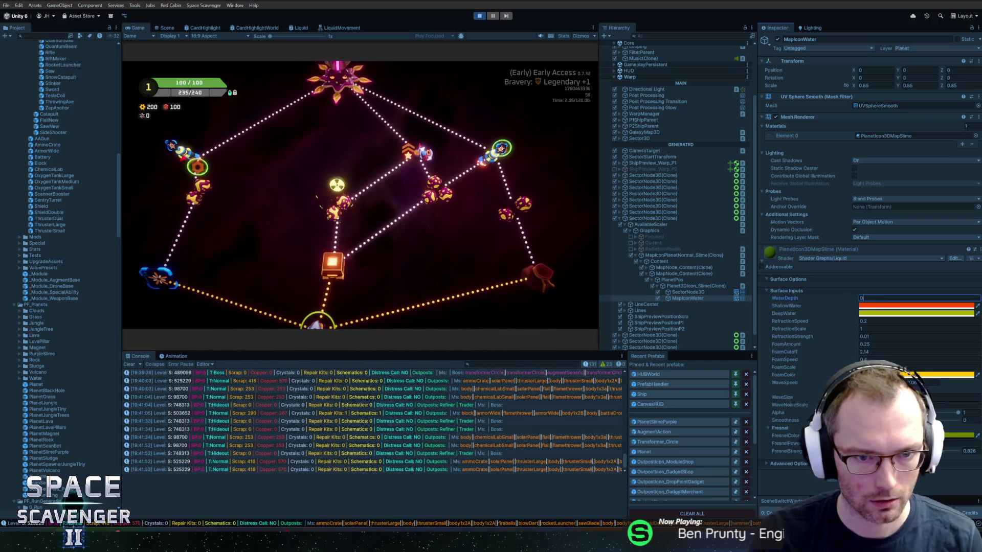
# Set the WaterDepth value to 0.2
pyautogui.write('.5')
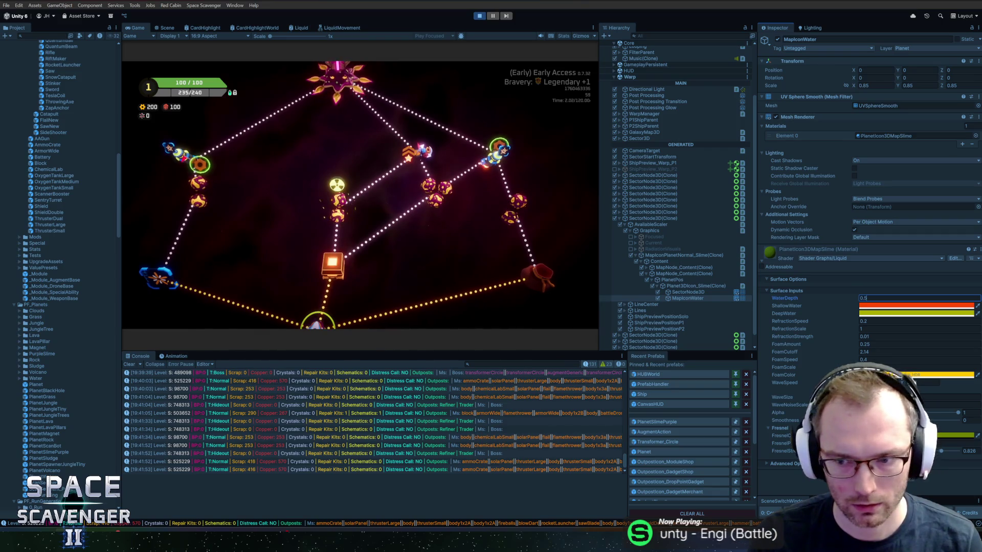
pyautogui.press('BackSpace')
pyautogui.press('BackSpace')
pyautogui.press('BackSpace')
pyautogui.write('2')
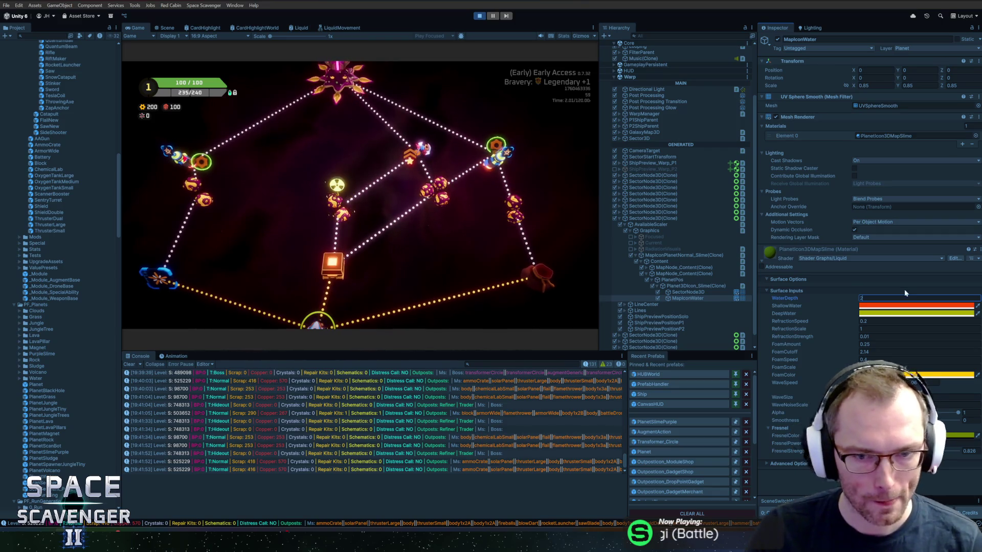
pyautogui.click(908, 306)
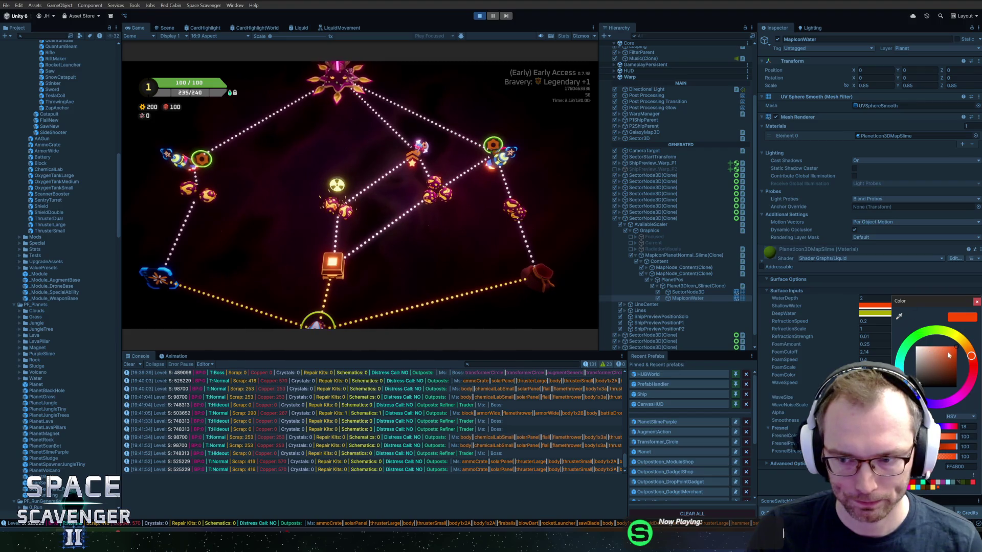
# Change the ShallowWater colour to a dark orange
pyautogui.moveTo(970, 355); pyautogui.dragTo(974, 361)
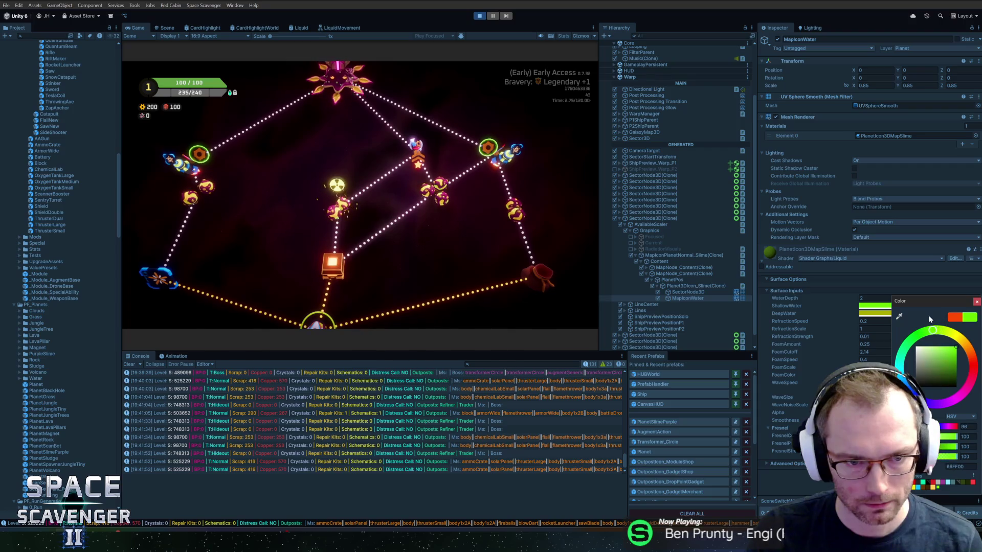
pyautogui.moveTo(928, 315); pyautogui.dragTo(909, 321)
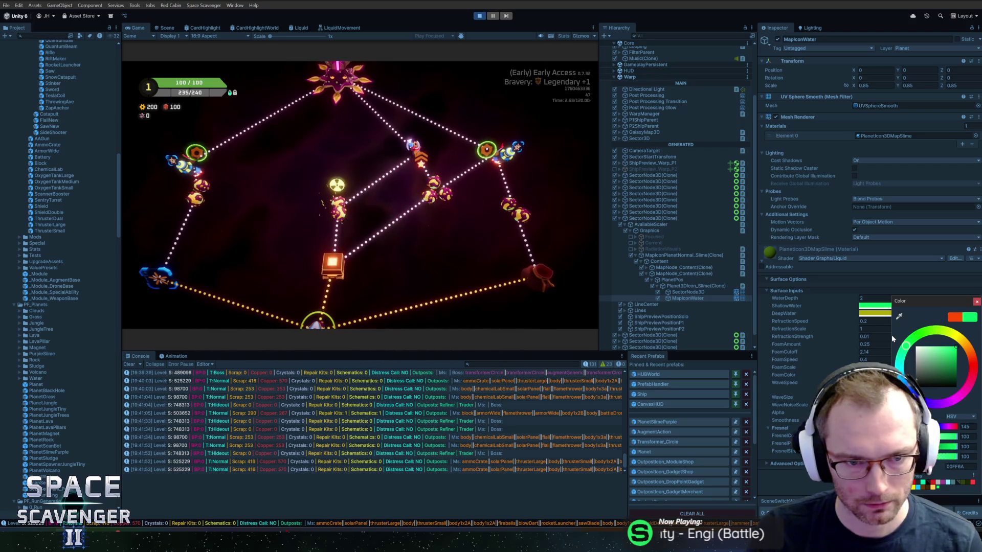
pyautogui.click(952, 338)
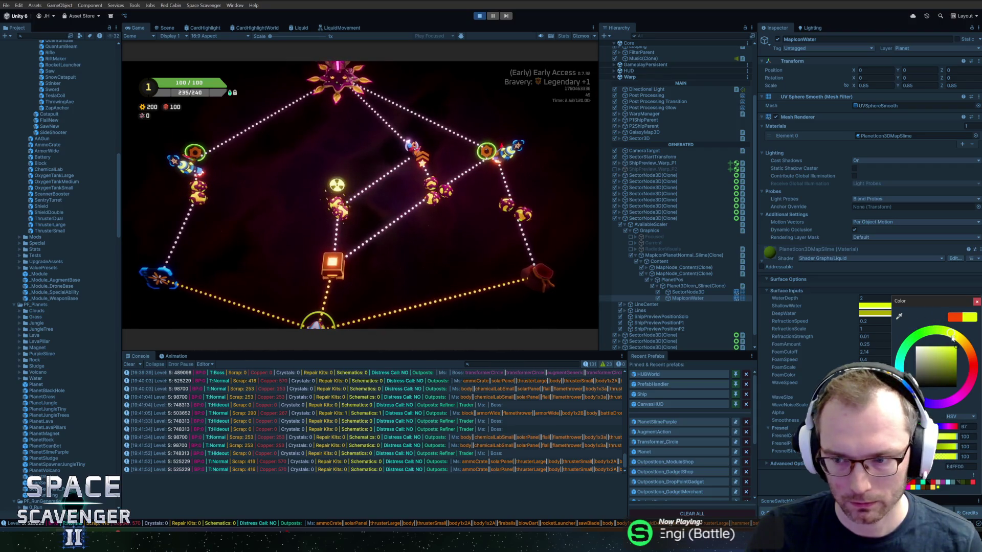
pyautogui.click(974, 356)
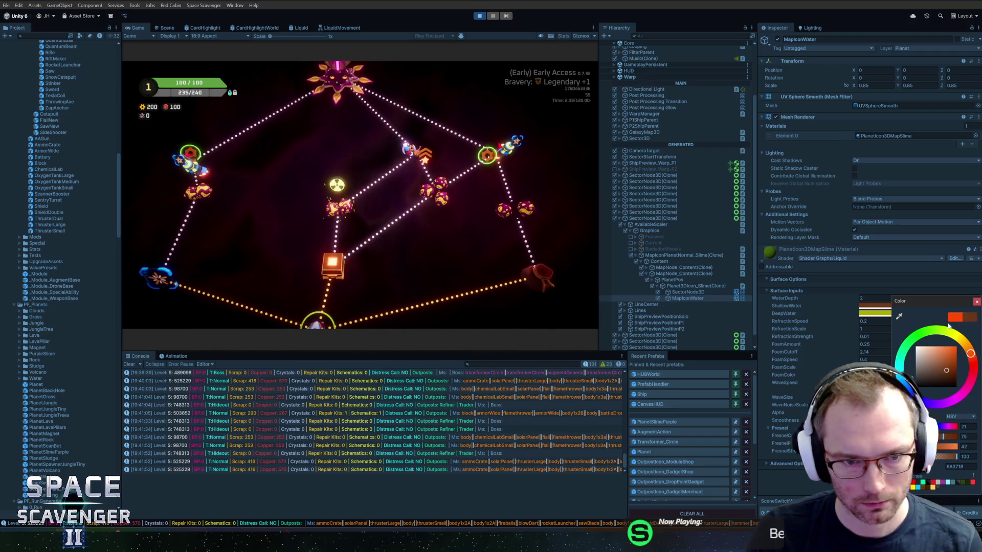
pyautogui.click(977, 301)
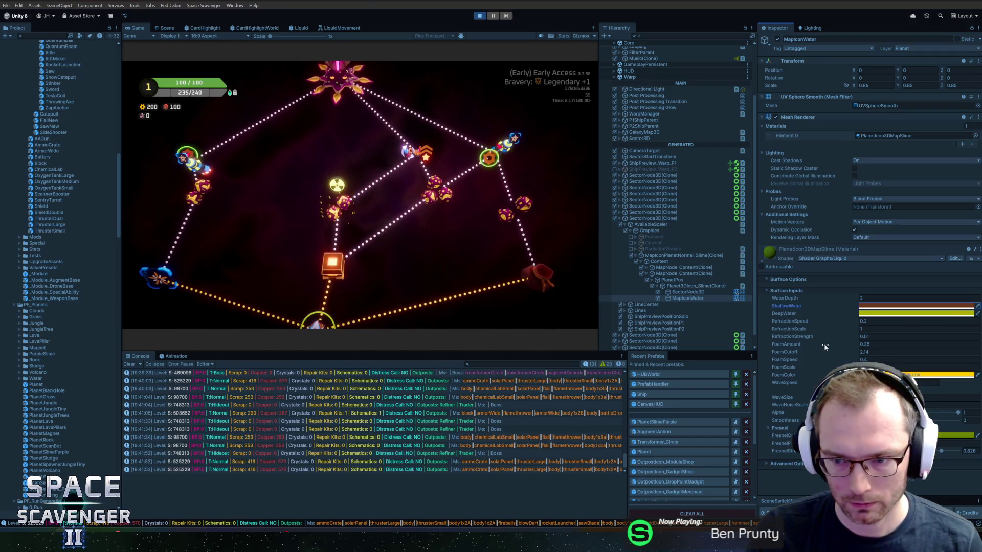
# Set FoamAmount to 0.15 and open the FoamColor HDR picker
pyautogui.moveTo(821, 346); pyautogui.dragTo(823, 346)
pyautogui.write('0.15')
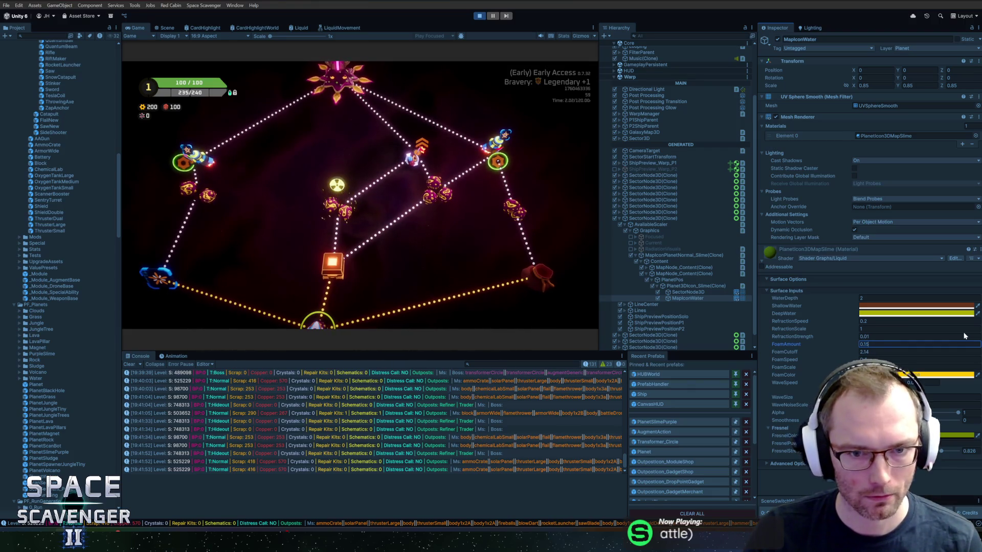
pyautogui.click(942, 376)
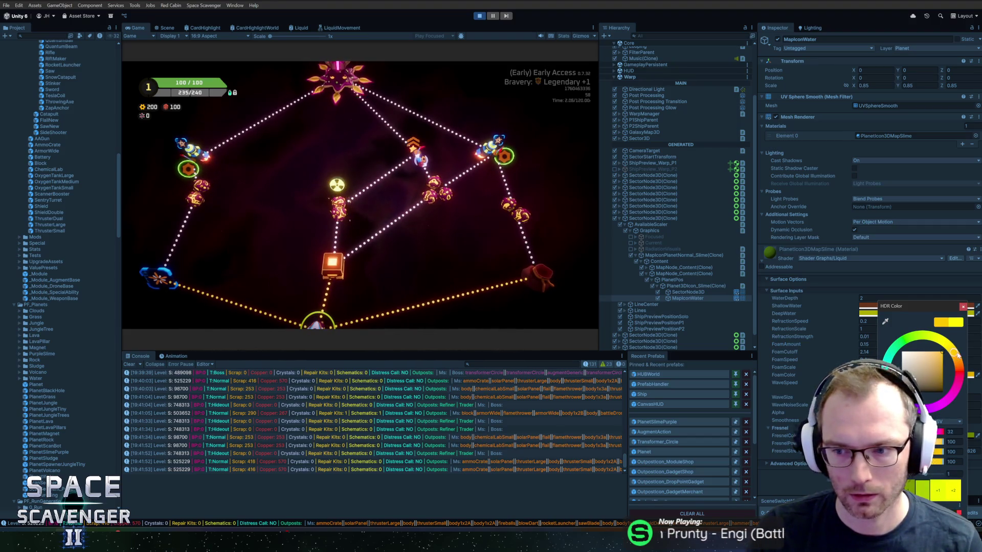
# Move the FoamColor hue from 32 to 22 and close the HDR picker
pyautogui.moveTo(958, 354); pyautogui.dragTo(961, 359)
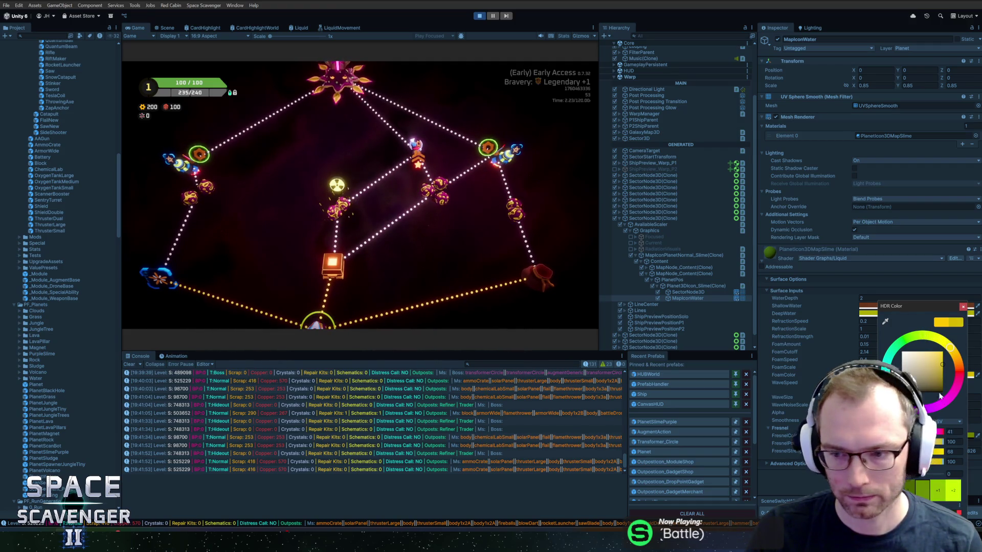
pyautogui.click(963, 308)
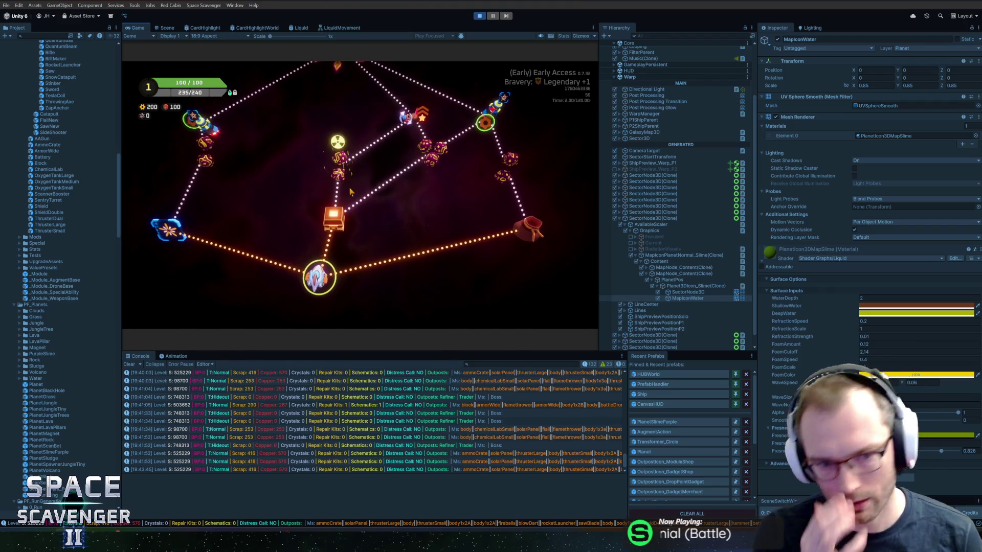
pyautogui.moveTo(401, 191)
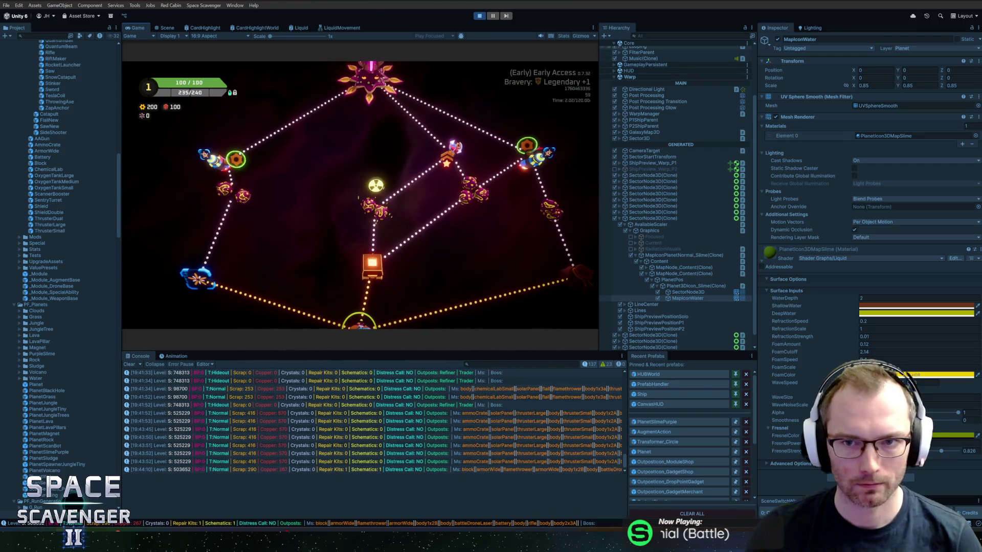
# Search the Hierarchy for 'smoke', select SmokeLayer(Clone) and expand its material
pyautogui.click(665, 36)
pyautogui.click(813, 28)
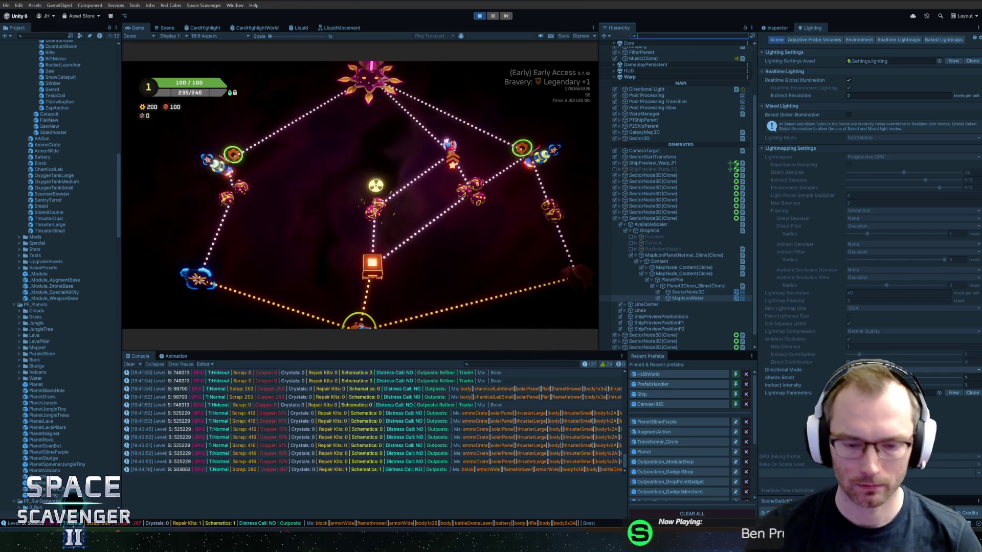
pyautogui.write('smoke')
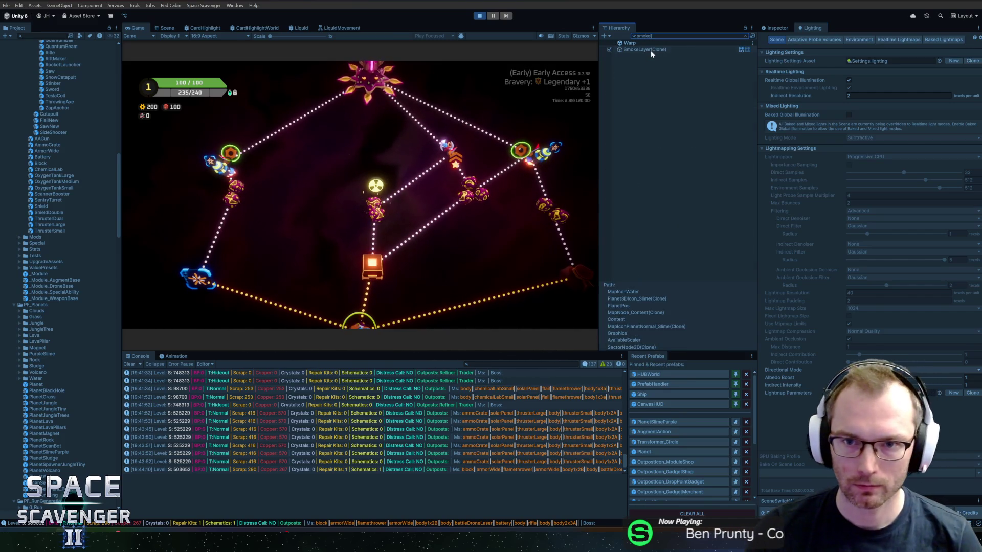
pyautogui.click(650, 50)
pyautogui.press('Escape')
pyautogui.click(776, 28)
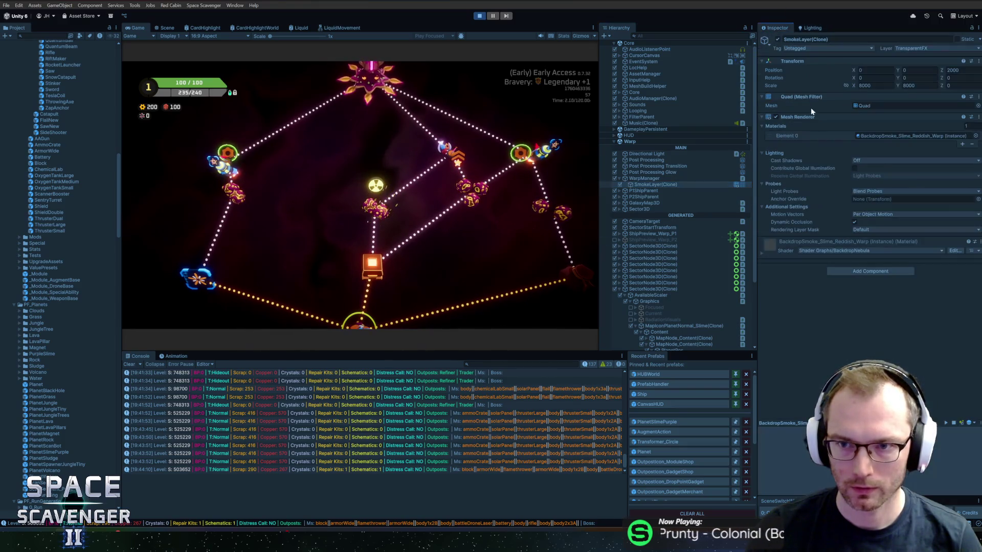
pyautogui.click(762, 249)
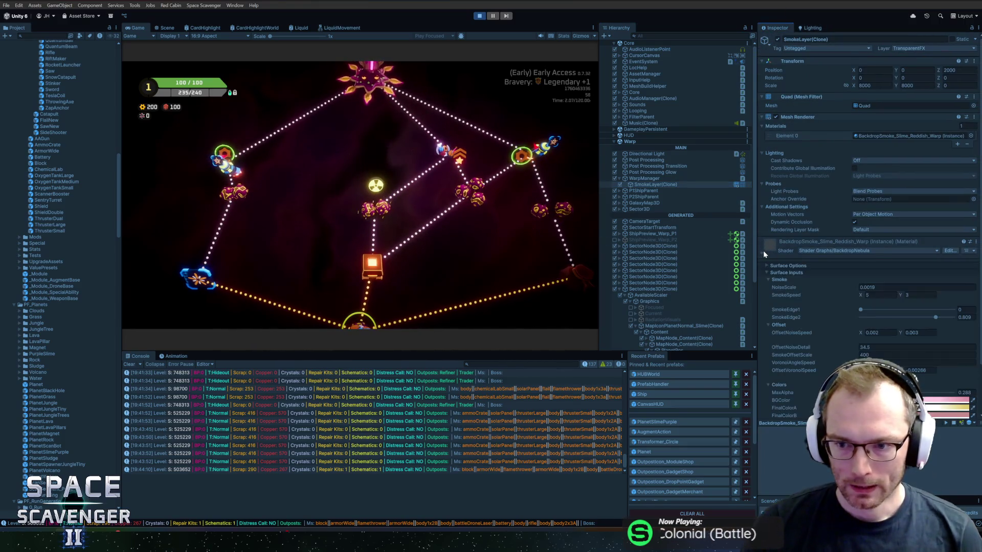
# Change the smoke FinalColor hue to blue-violet
pyautogui.scroll(-1, 832, 301)
pyautogui.scroll(-1, 832, 305)
pyautogui.click(888, 344)
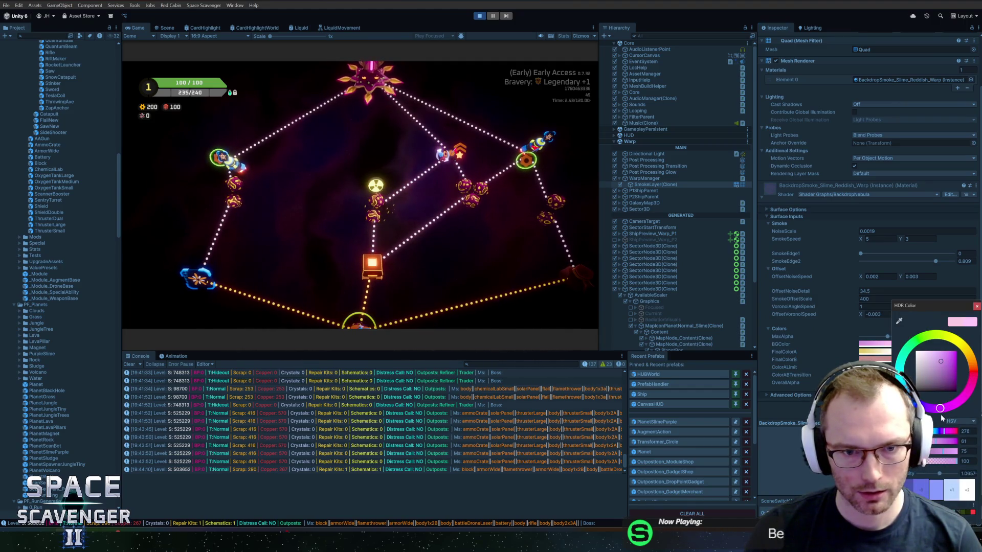
pyautogui.moveTo(939, 408)
pyautogui.mouseDown()
pyautogui.moveTo(969, 389)
pyautogui.moveTo(962, 345)
pyautogui.moveTo(978, 399)
pyautogui.mouseUp()
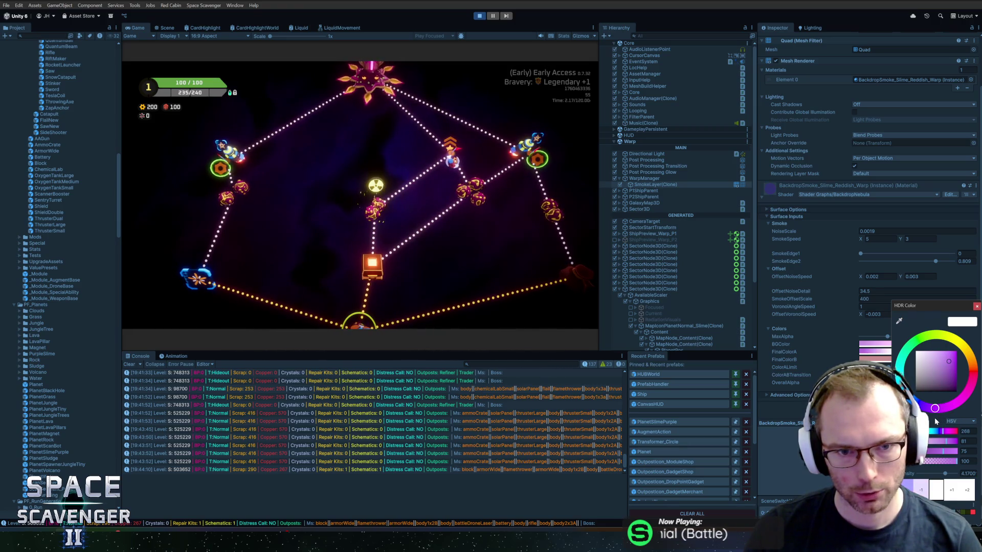
pyautogui.click(874, 359)
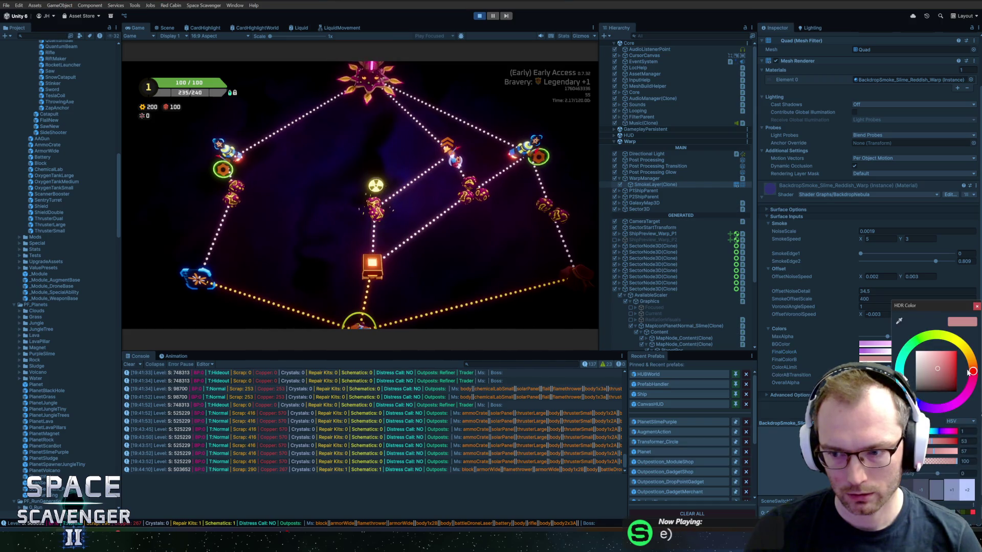
pyautogui.moveTo(968, 372)
pyautogui.mouseDown()
pyautogui.moveTo(915, 407)
pyautogui.moveTo(951, 422)
pyautogui.mouseUp()
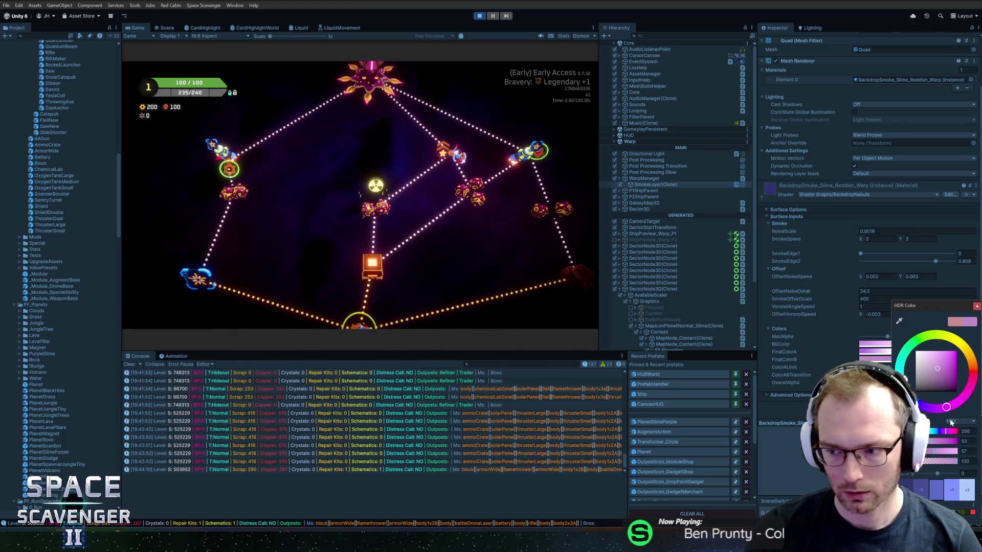
pyautogui.click(904, 379)
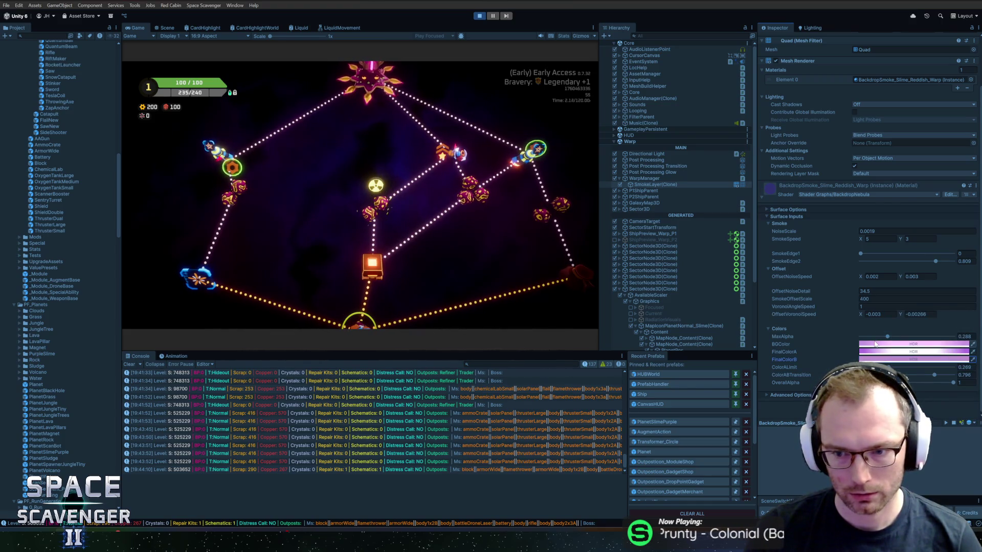
# Make the smoke BGColor a deep, dark purple, rejecting a trial green hue
pyautogui.click(874, 344)
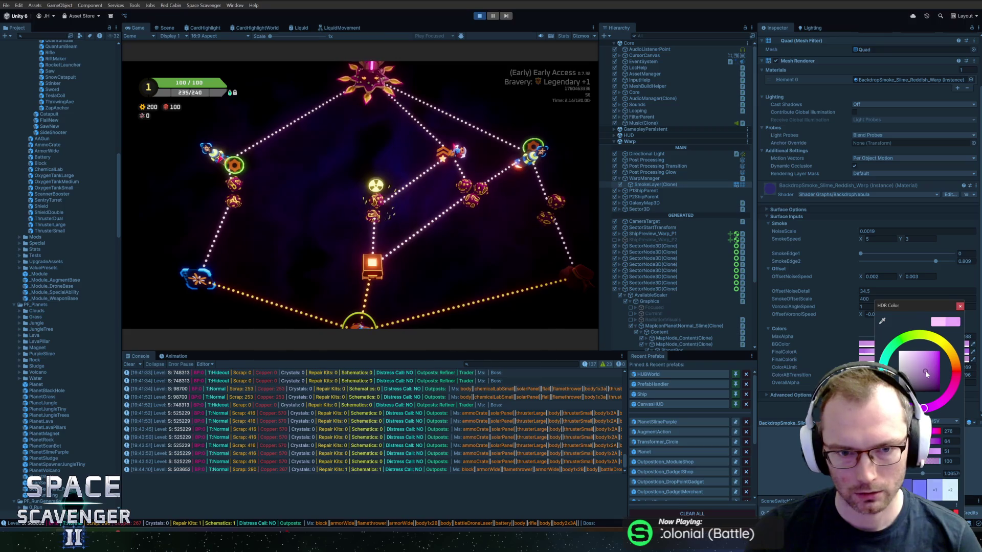
pyautogui.moveTo(925, 373); pyautogui.dragTo(940, 381)
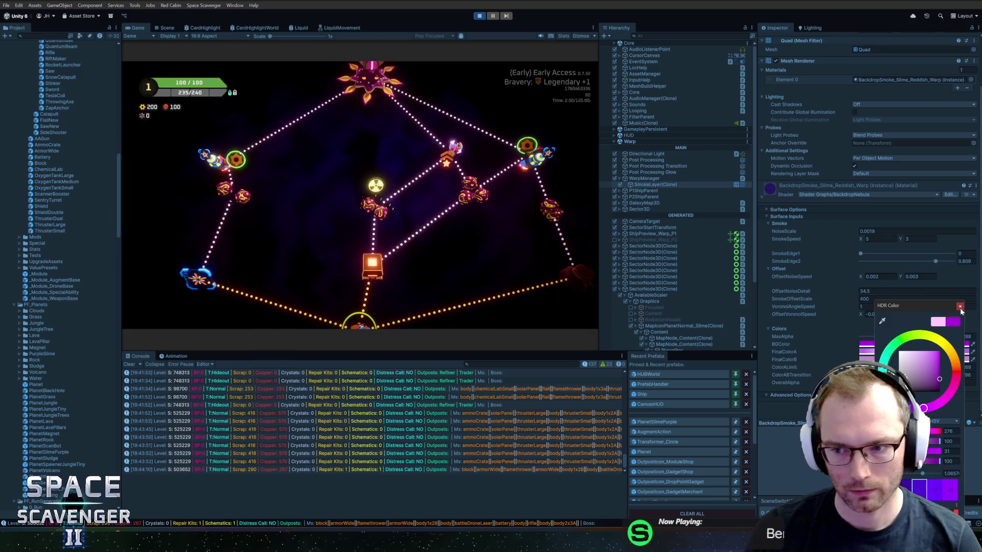
pyautogui.click(960, 307)
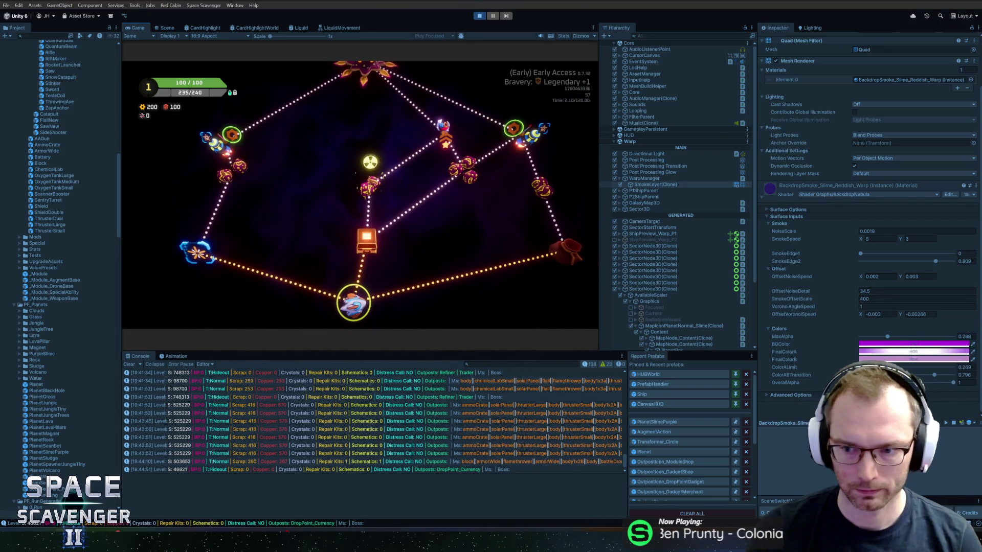
pyautogui.press('super')
pyautogui.click(913, 343)
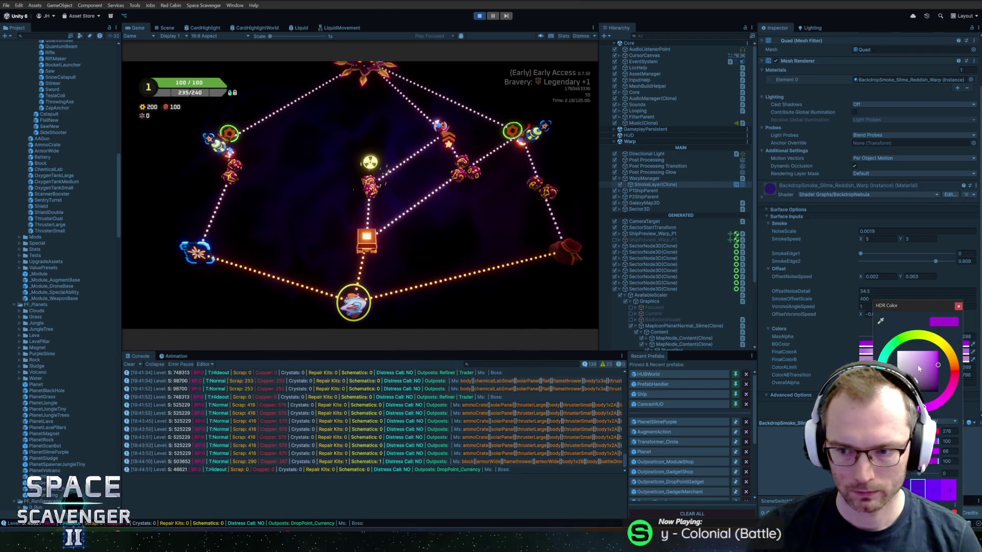
pyautogui.click(893, 344)
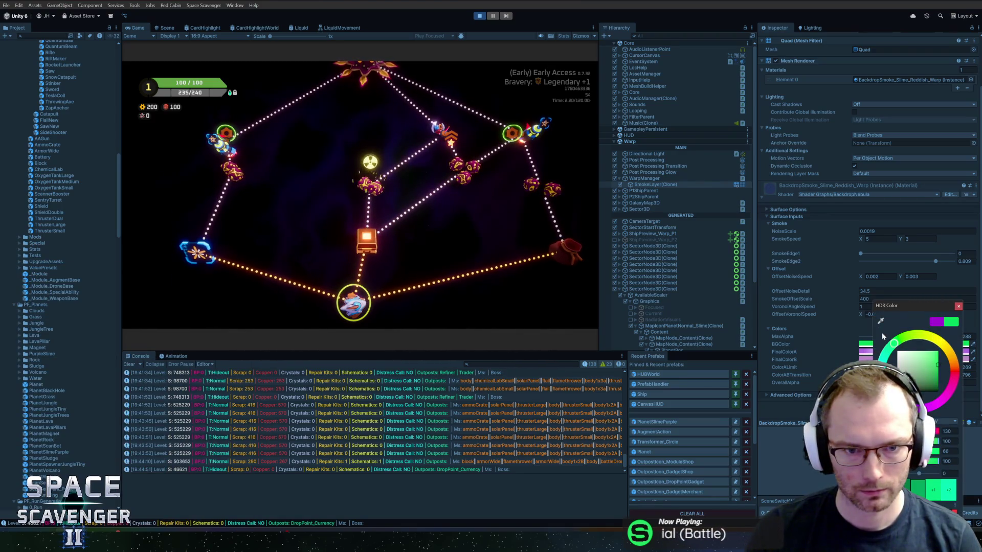
pyautogui.click(936, 321)
pyautogui.click(958, 306)
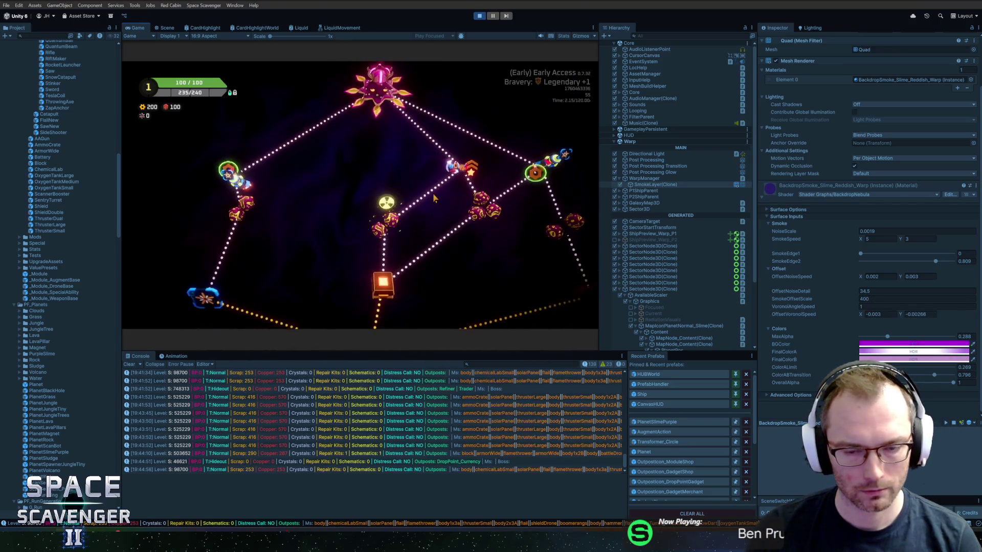
pyautogui.press('super')
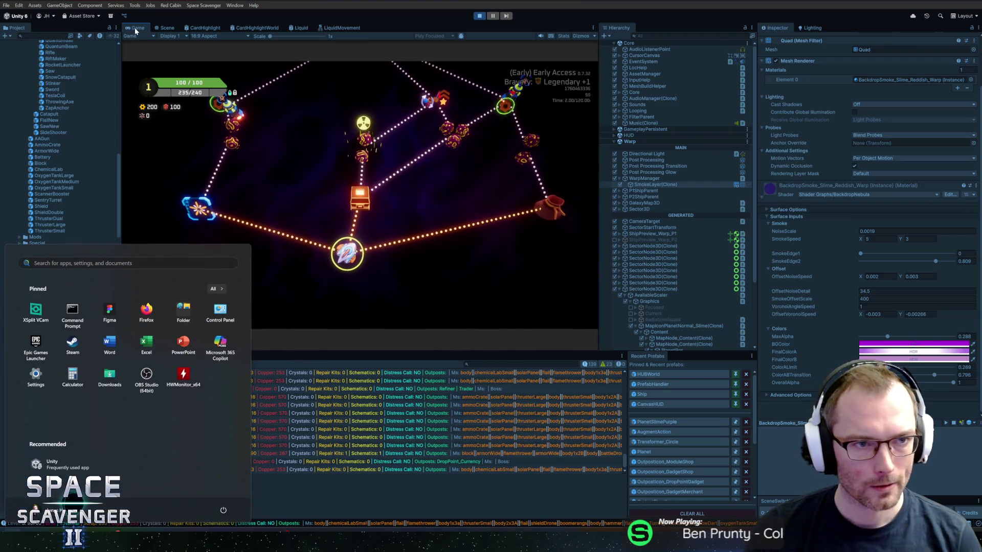
# Widen and heighten the Game view, then filter the Hierarchy for 'post'
pyautogui.click(135, 31)
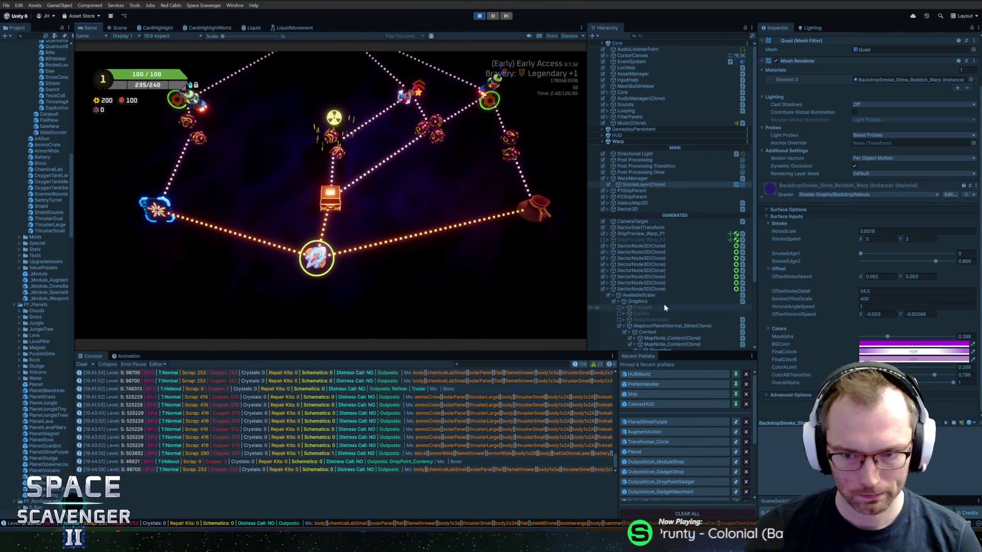
pyautogui.moveTo(588, 303); pyautogui.dragTo(686, 302)
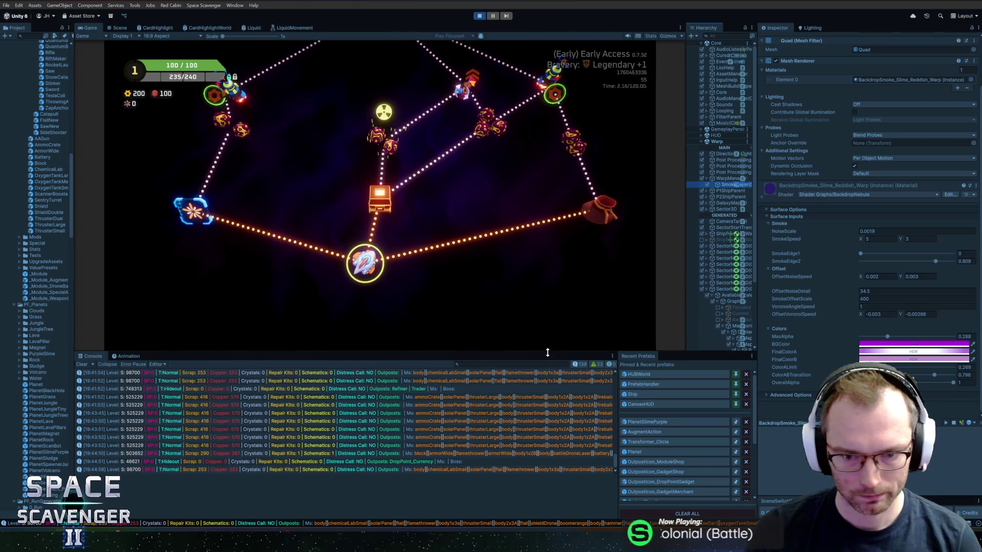
pyautogui.moveTo(547, 419); pyautogui.dragTo(547, 415)
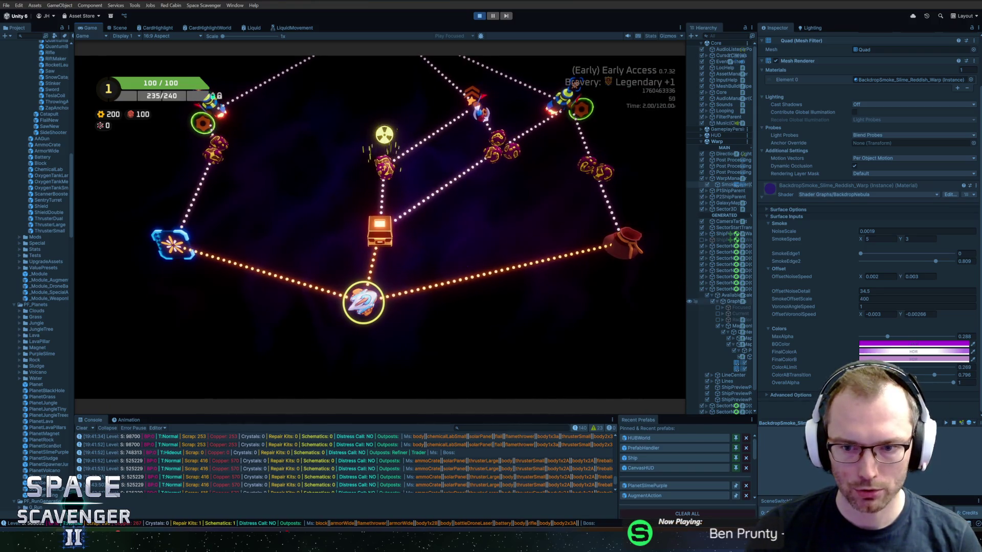
pyautogui.moveTo(686, 305); pyautogui.dragTo(650, 305)
pyautogui.click(706, 36)
pyautogui.write('pd')
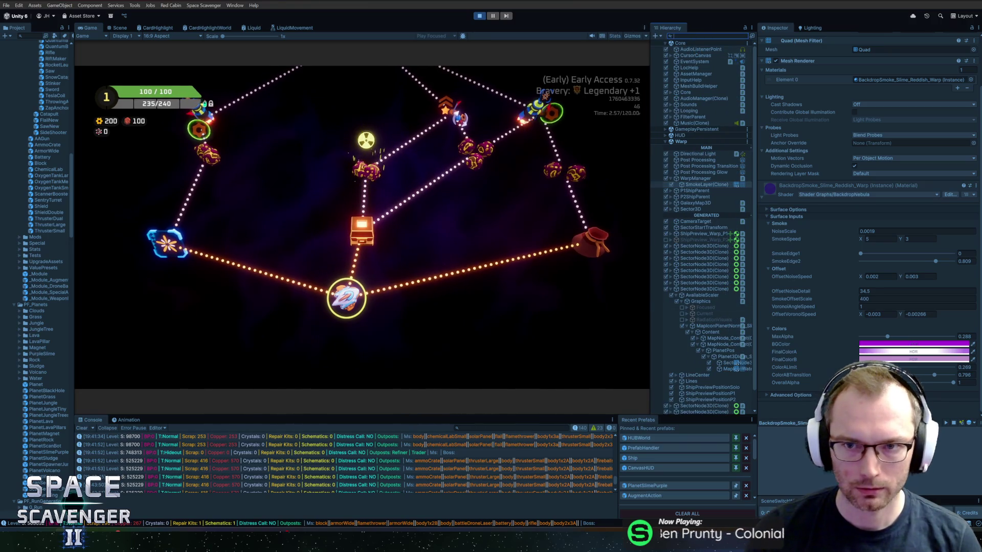
pyautogui.write('st')
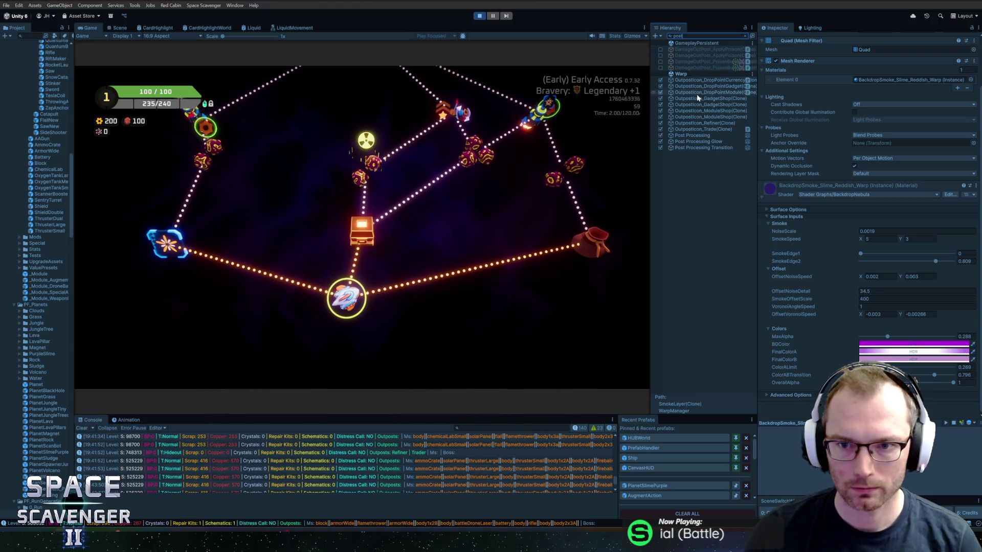
# Select Post Processing, check its Transition and Glow volumes, and set Volume Weight to 0
pyautogui.click(701, 135)
pyautogui.press('Escape')
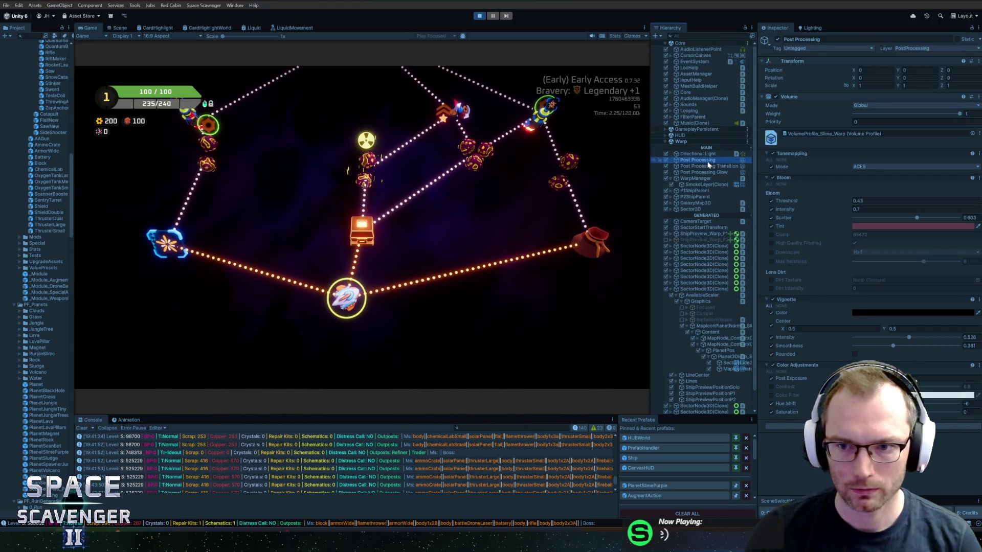
pyautogui.click(706, 167)
pyautogui.click(704, 173)
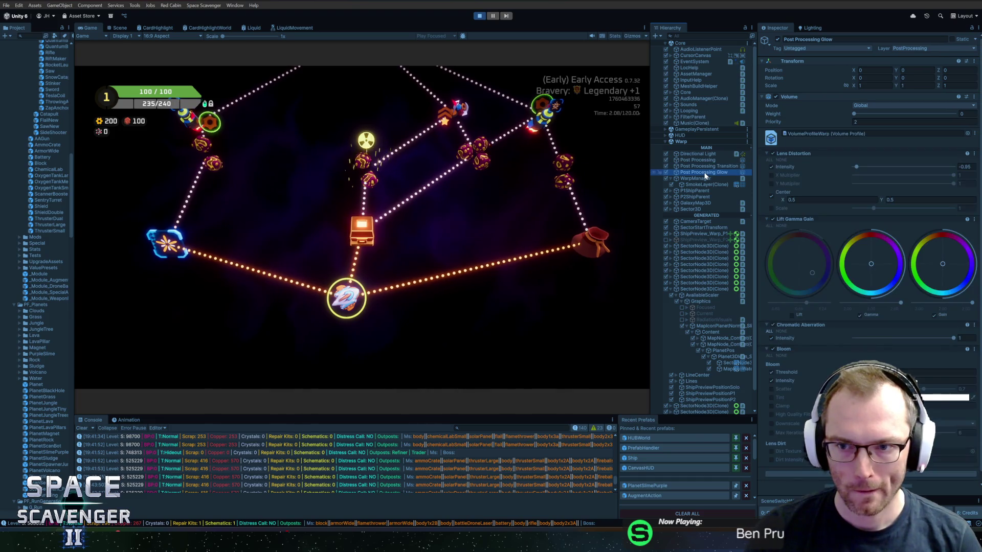
pyautogui.click(691, 161)
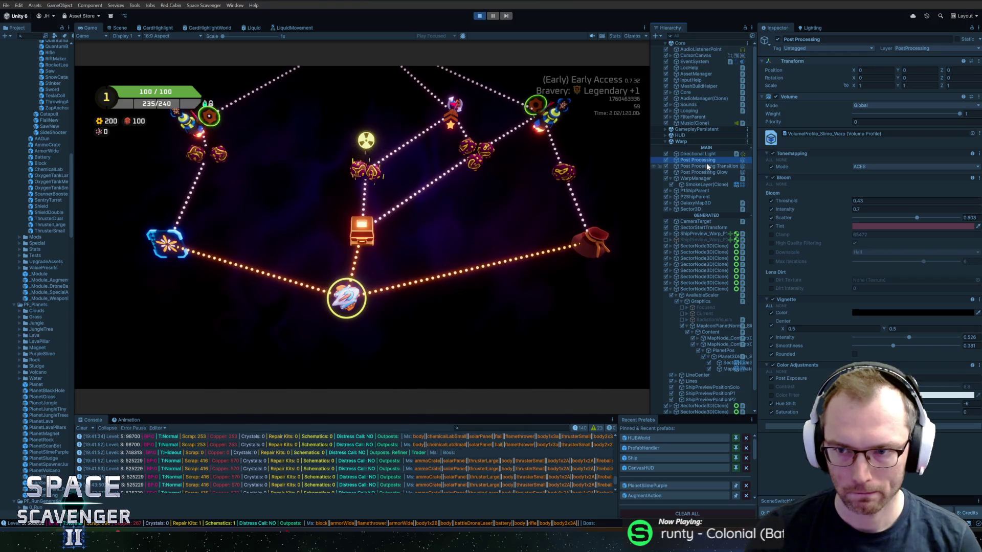
pyautogui.moveTo(947, 117)
pyautogui.mouseDown()
pyautogui.moveTo(821, 109)
pyautogui.moveTo(862, 114)
pyautogui.mouseUp()
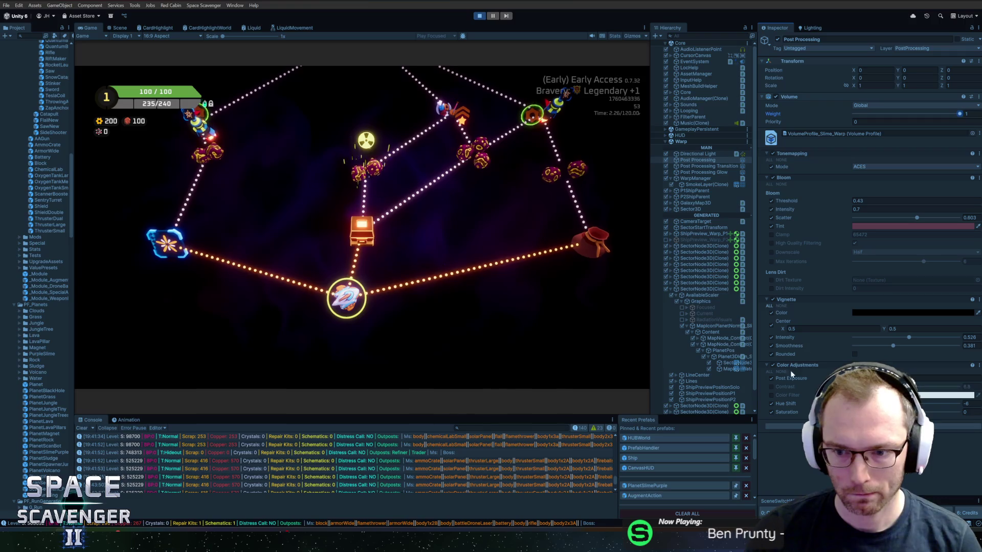
# Enable Hue Shift and set the Bloom threshold to 1.48 and intensity to 1.34
pyautogui.click(771, 404)
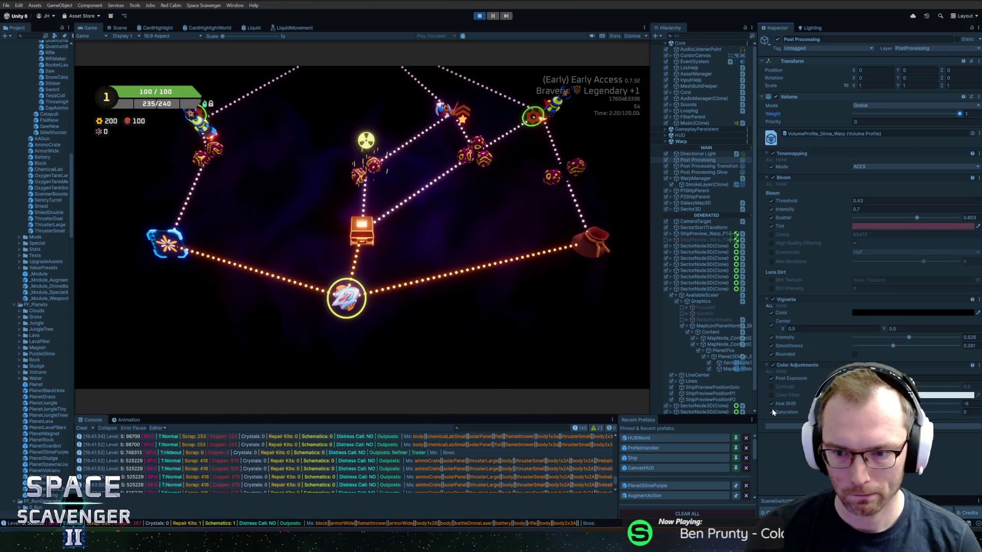
pyautogui.click(771, 218)
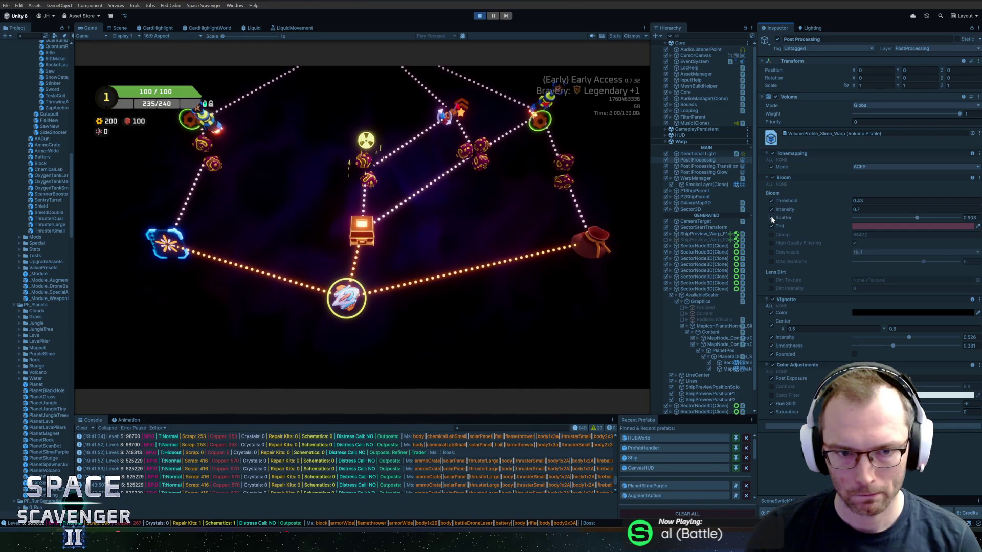
pyautogui.click(772, 217)
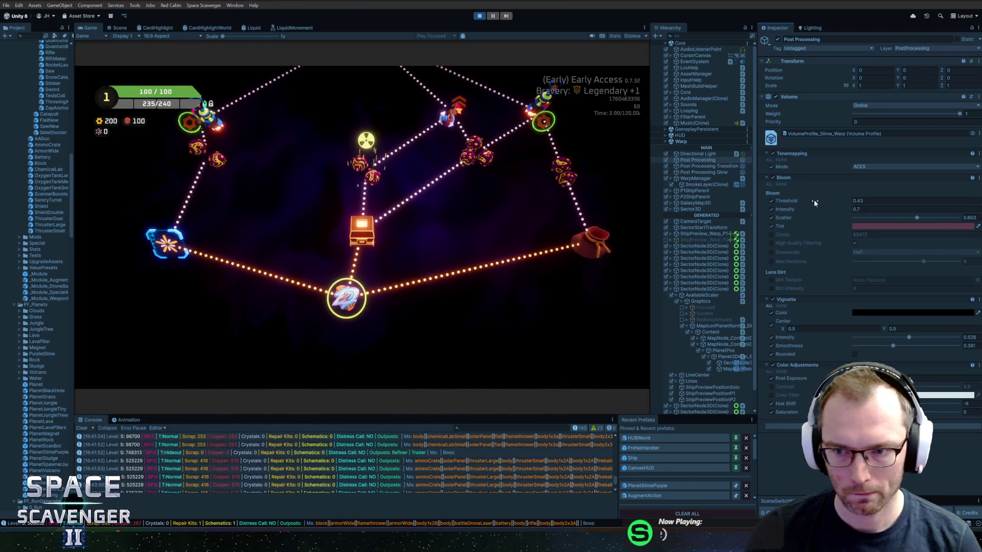
pyautogui.moveTo(814, 203); pyautogui.dragTo(821, 202)
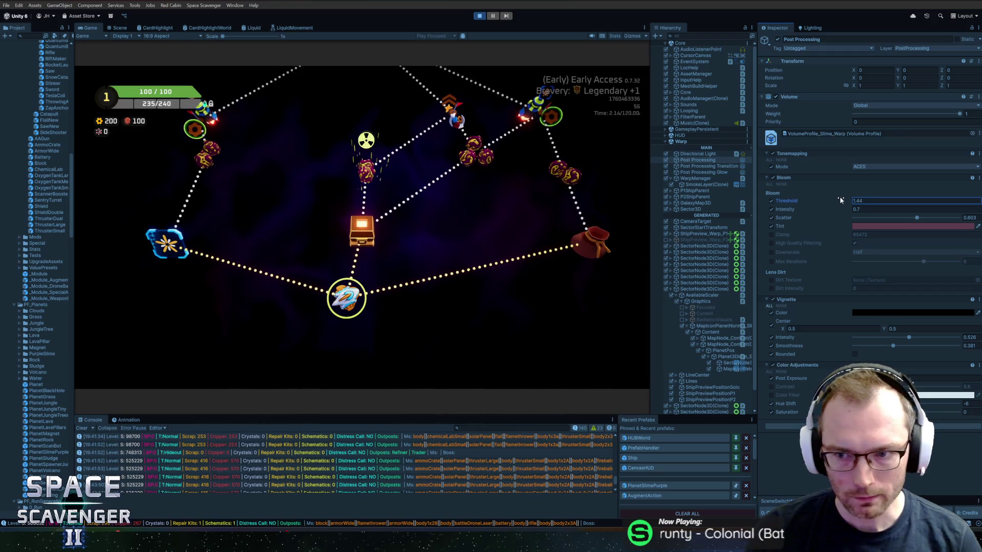
pyautogui.moveTo(827, 207)
pyautogui.mouseDown()
pyautogui.moveTo(837, 211)
pyautogui.moveTo(836, 202)
pyautogui.mouseUp()
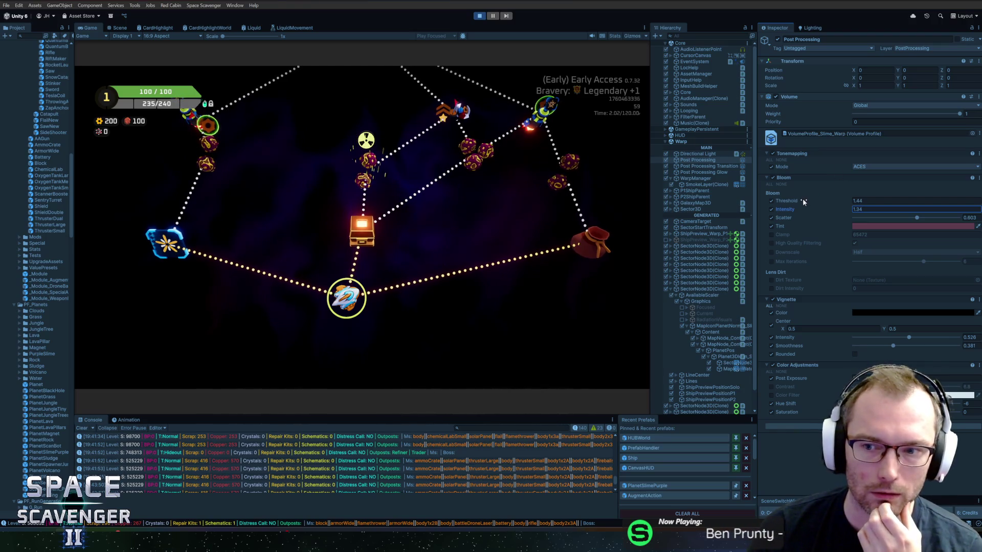
pyautogui.moveTo(802, 198); pyautogui.dragTo(803, 199)
pyautogui.click(883, 226)
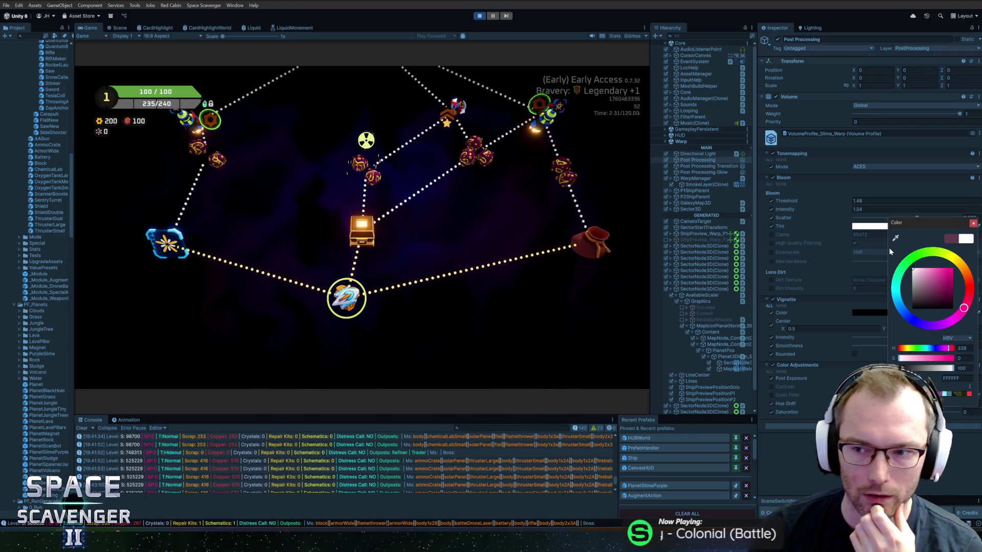
# Change the Bloom Tint from white to a saturated, darker purple-pink
pyautogui.moveTo(913, 270)
pyautogui.mouseDown()
pyautogui.moveTo(978, 279)
pyautogui.moveTo(882, 262)
pyautogui.moveTo(934, 278)
pyautogui.moveTo(915, 261)
pyautogui.mouseUp()
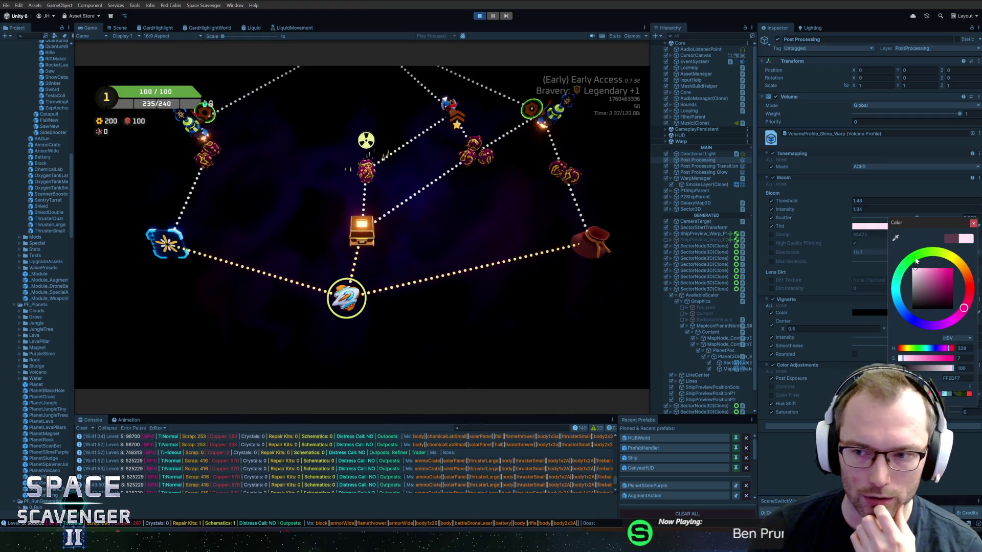
pyautogui.click(926, 293)
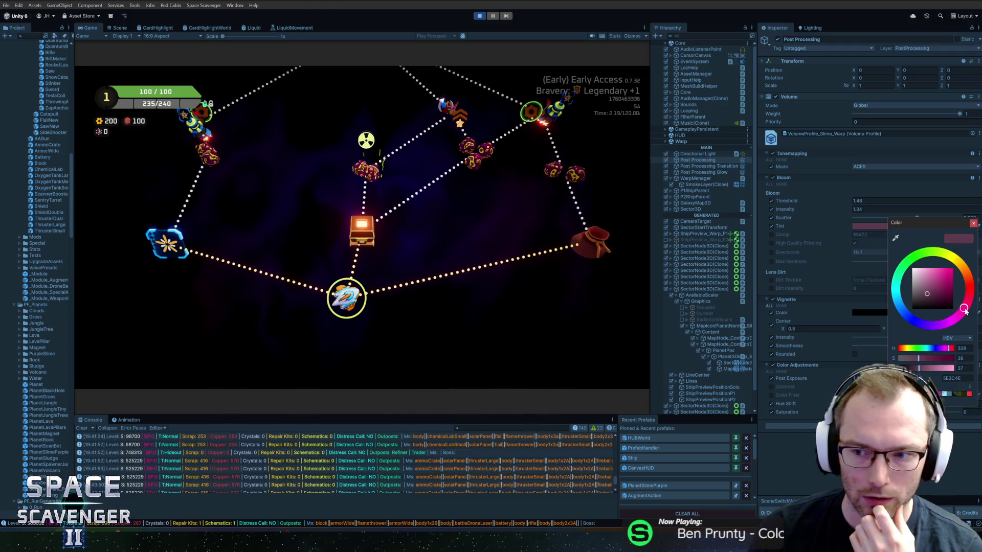
pyautogui.moveTo(949, 324); pyautogui.dragTo(944, 329)
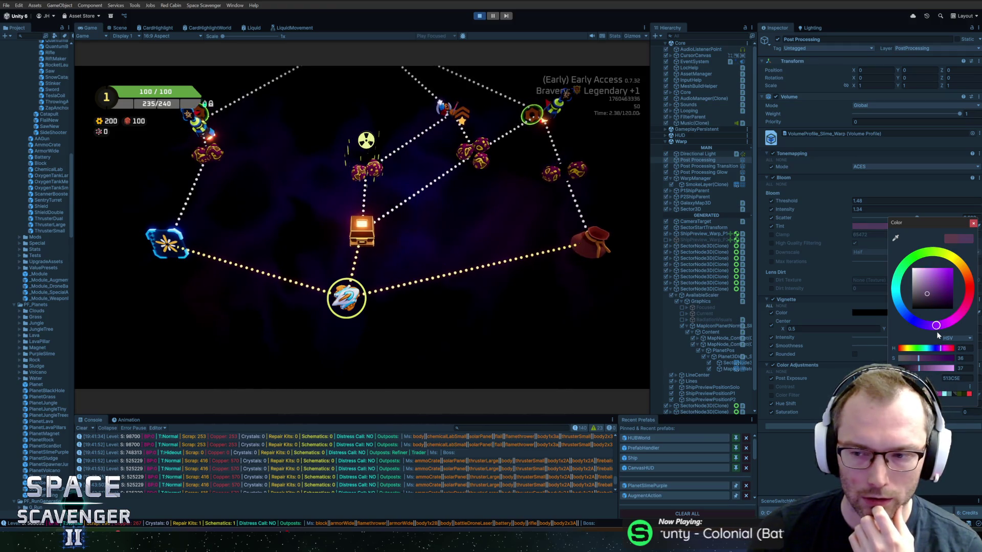
pyautogui.click(972, 224)
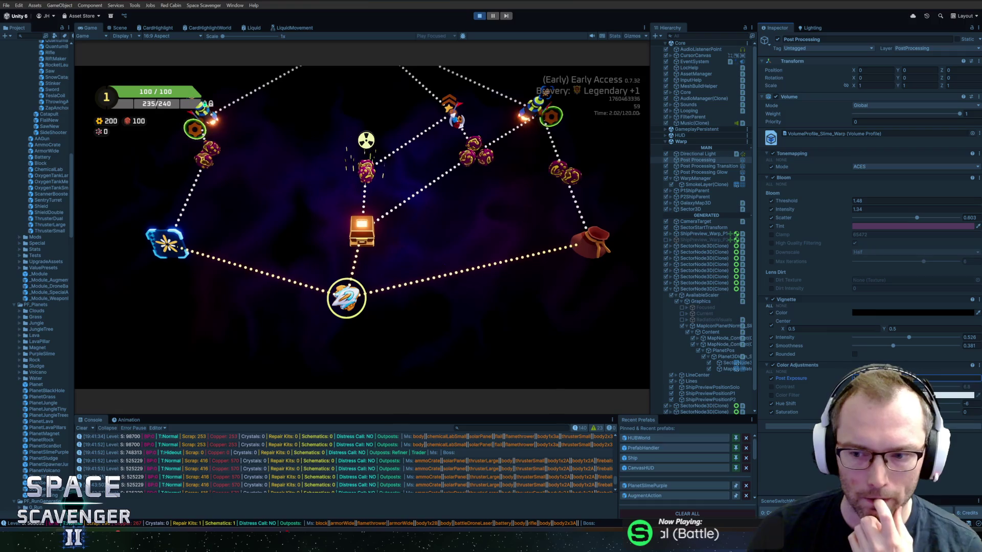
# Set Color Adjustments Hue Shift to 11, then push it further to preview a green map
pyautogui.press('Tab')
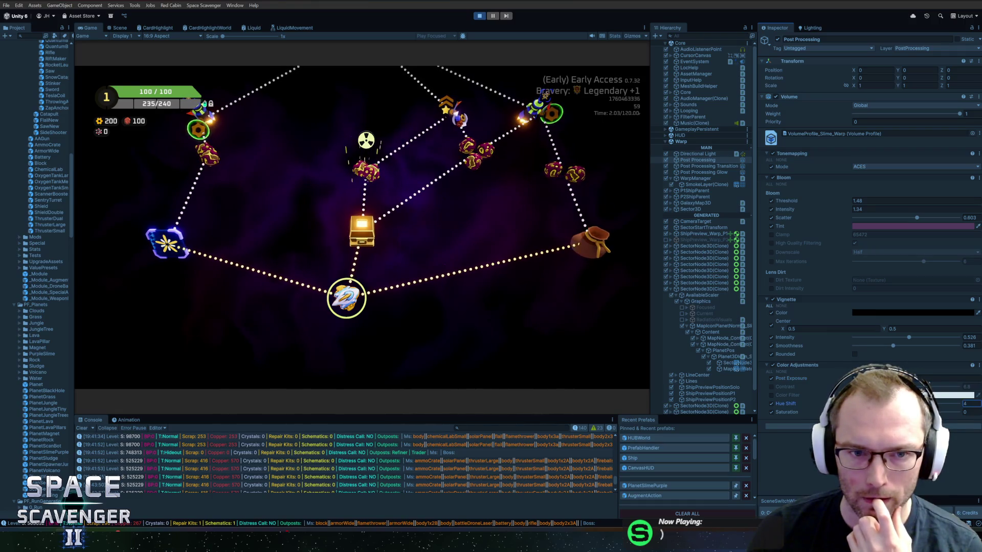
pyautogui.press('BackSpace')
pyautogui.write('11')
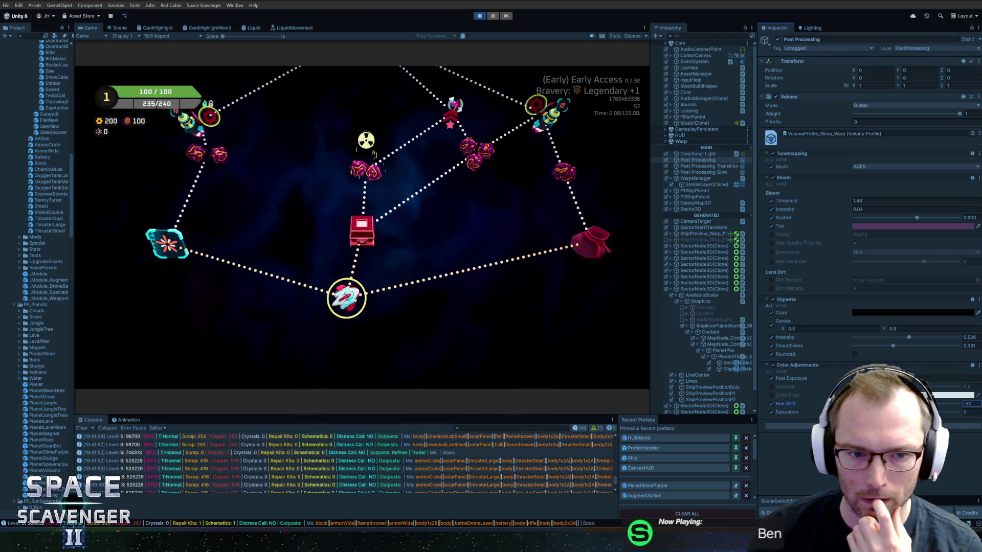
pyautogui.moveTo(897, 403)
pyautogui.mouseDown()
pyautogui.moveTo(854, 404)
pyautogui.moveTo(908, 403)
pyautogui.mouseUp()
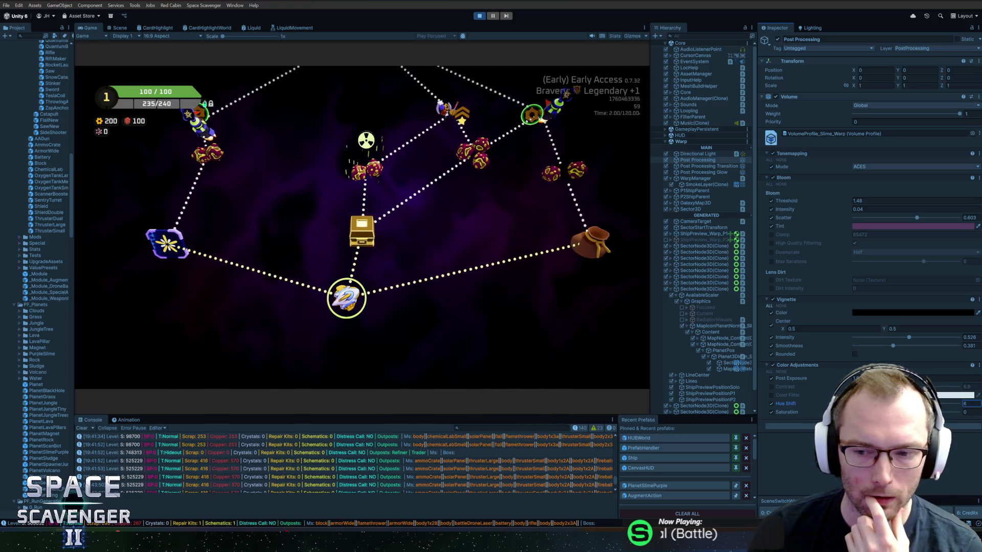
# Try lower and higher Saturation values, then set Saturation back to 0
pyautogui.moveTo(901, 411); pyautogui.dragTo(897, 412)
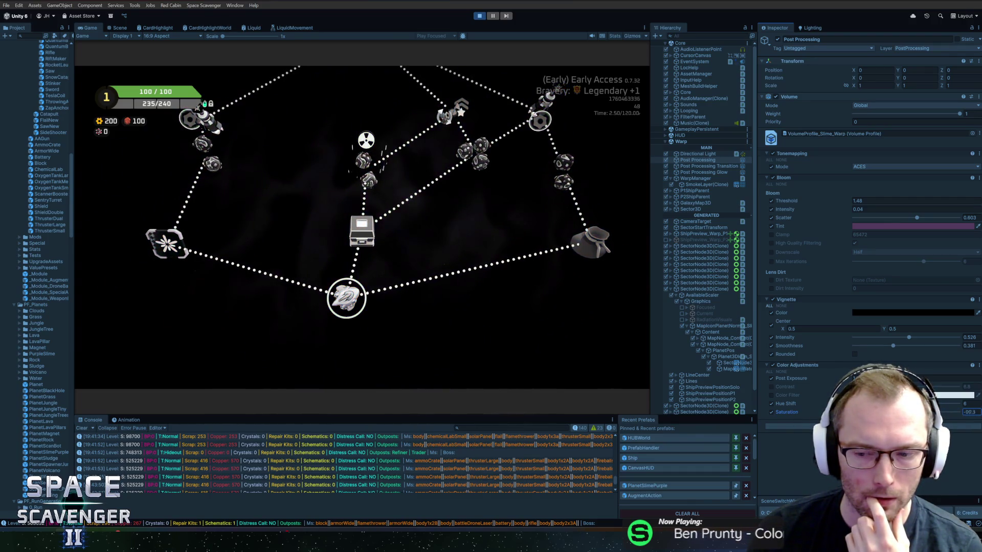
pyautogui.moveTo(853, 412); pyautogui.dragTo(894, 411)
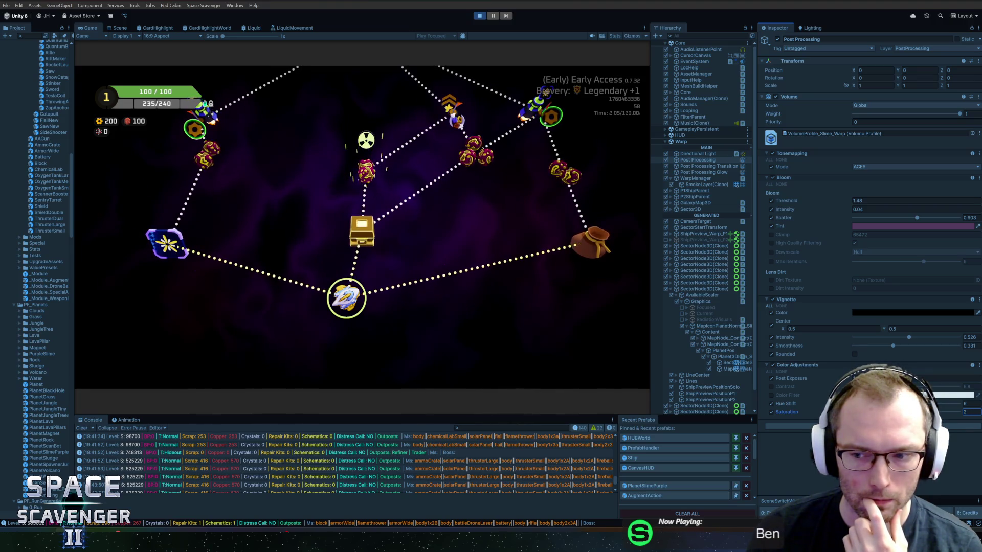
pyautogui.press('BackSpace')
pyautogui.write('0')
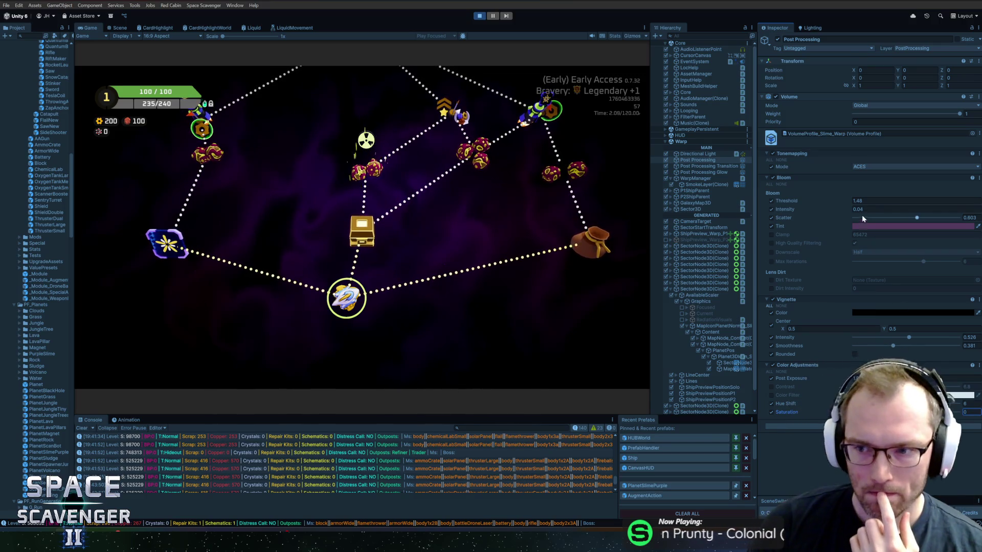
# Turn off the Bloom Tint override and set Bloom Scatter to about 0.56
pyautogui.click(771, 227)
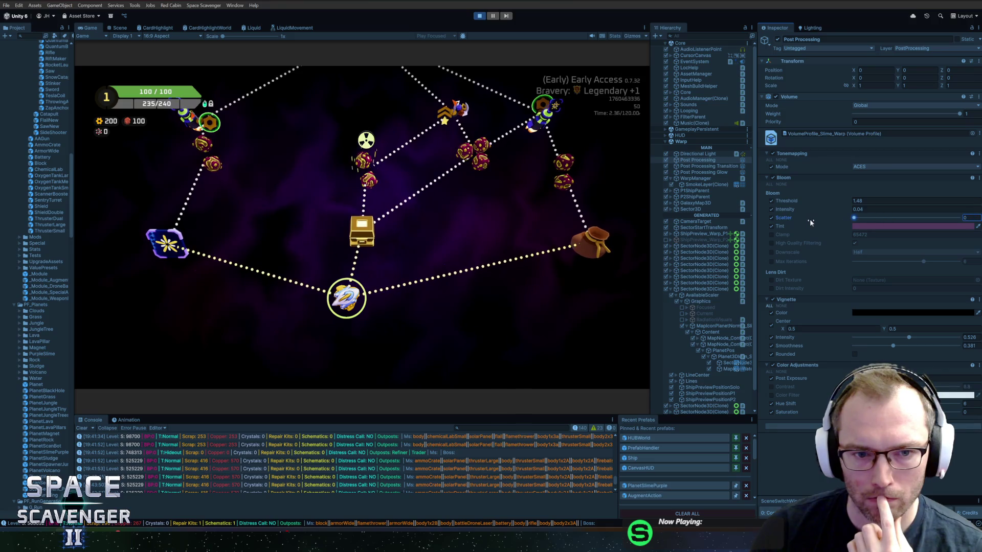
pyautogui.click(959, 218)
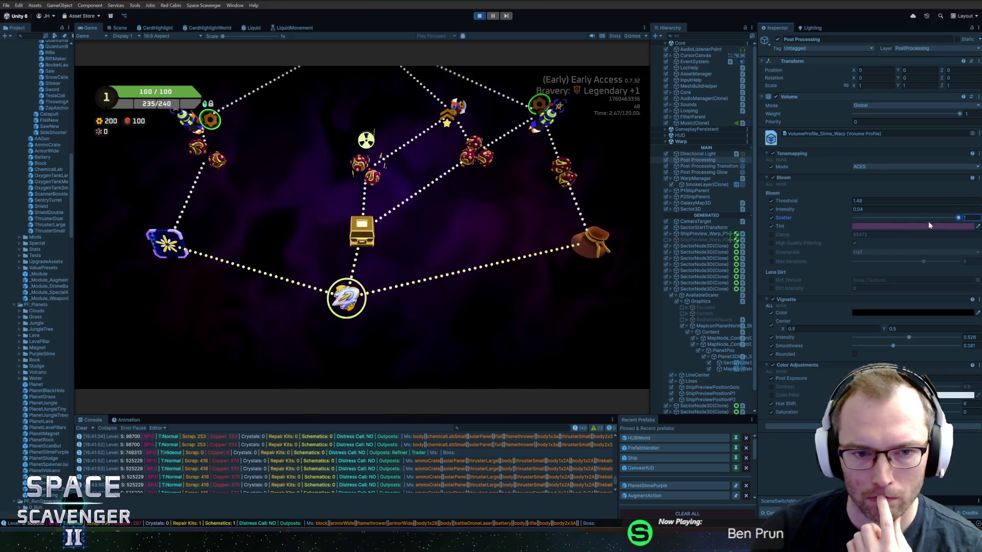
pyautogui.moveTo(853, 218); pyautogui.dragTo(913, 220)
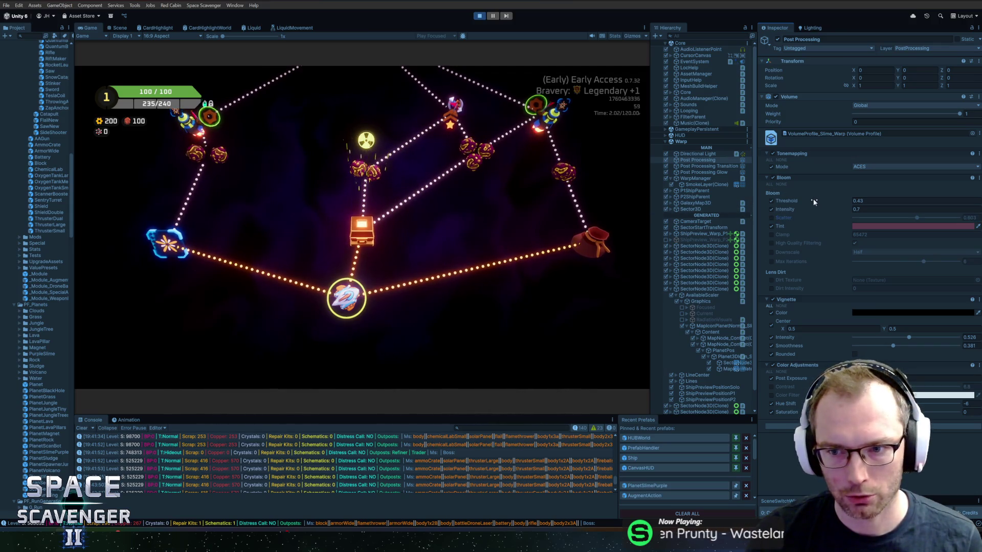
# Raise Bloom threshold to 0.59, set intensity to 0.3, and turn off the Scatter override
pyautogui.moveTo(813, 198); pyautogui.dragTo(817, 200)
pyautogui.click(836, 208)
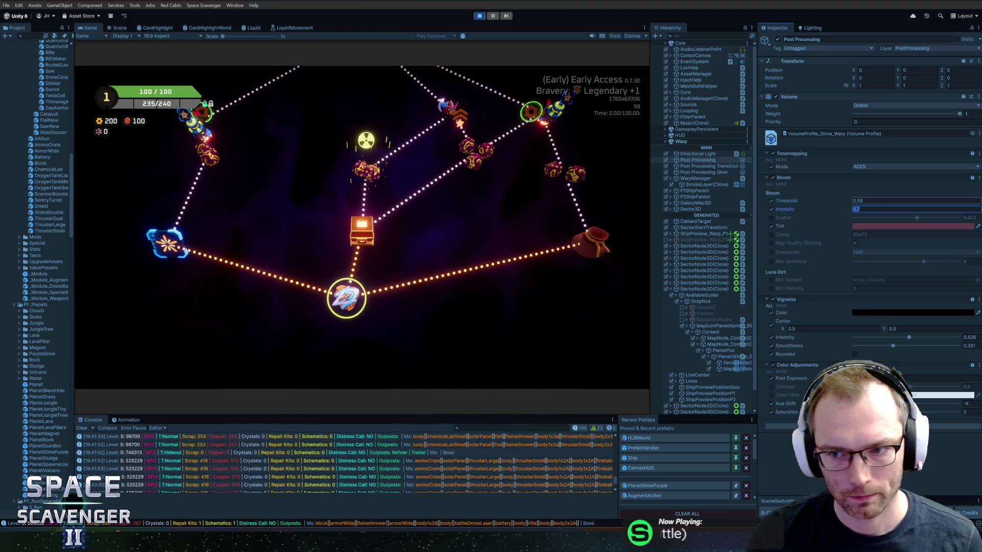
pyautogui.write('0.3')
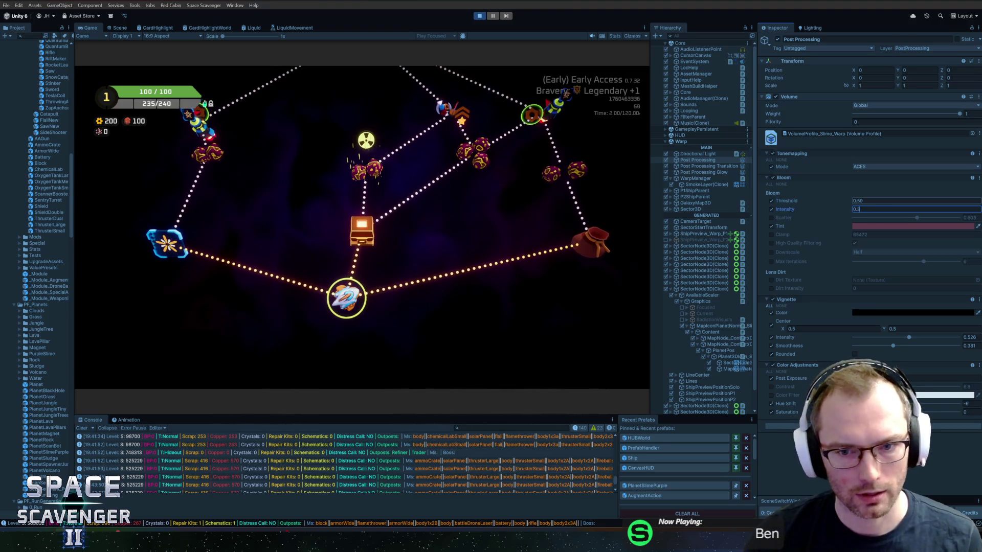
pyautogui.press('Return')
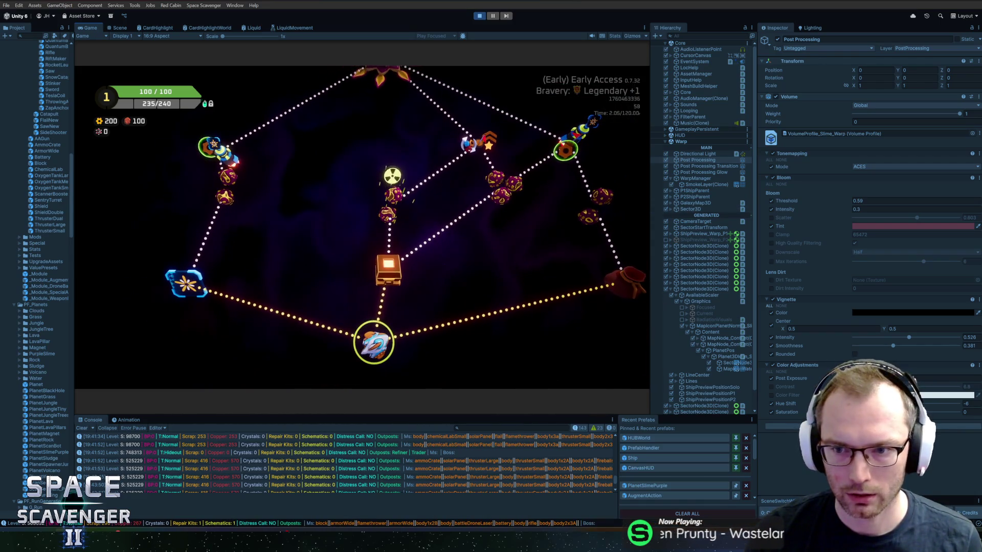
pyautogui.press('super')
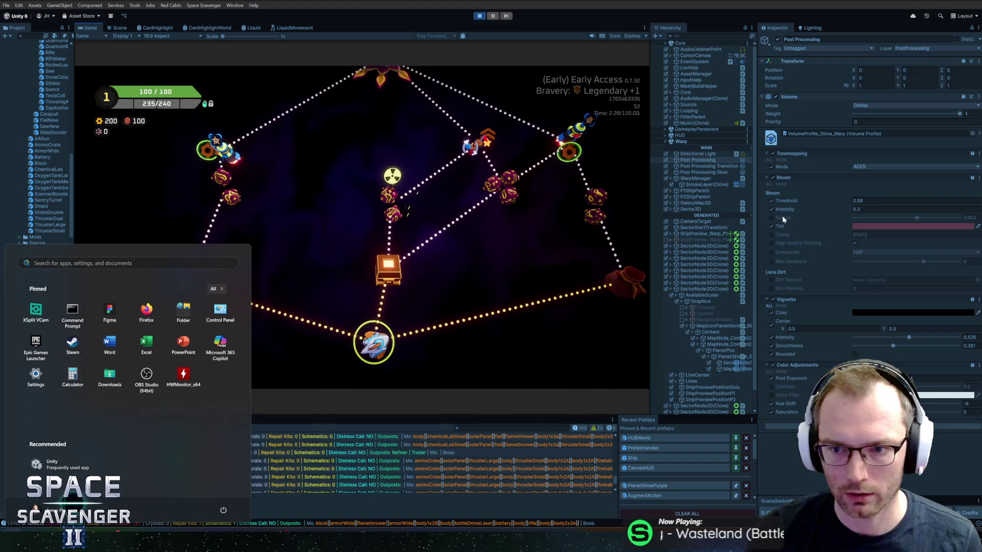
pyautogui.click(772, 217)
pyautogui.click(771, 217)
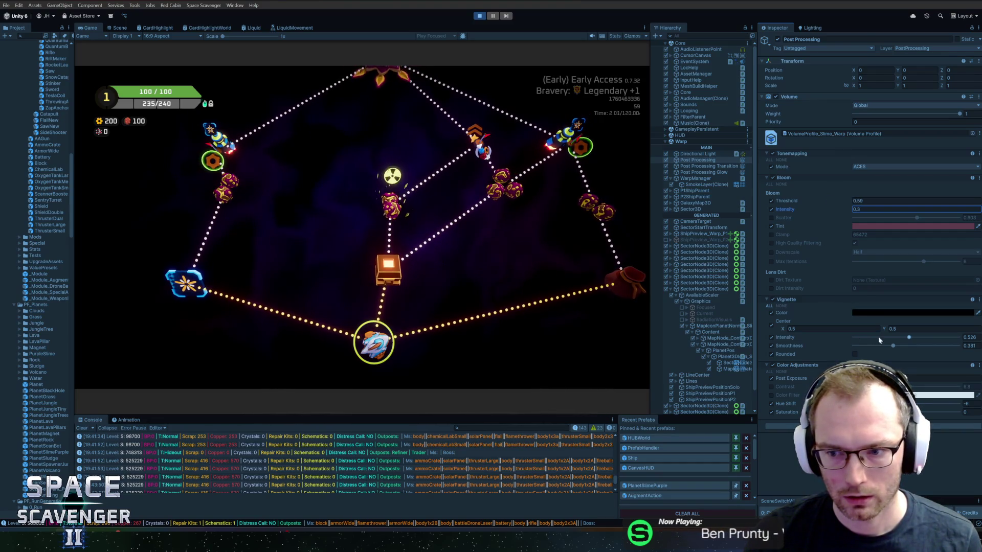
# Pan the sector map and search the Hierarchy for 'smoke'
pyautogui.moveTo(553, 311); pyautogui.dragTo(517, 266)
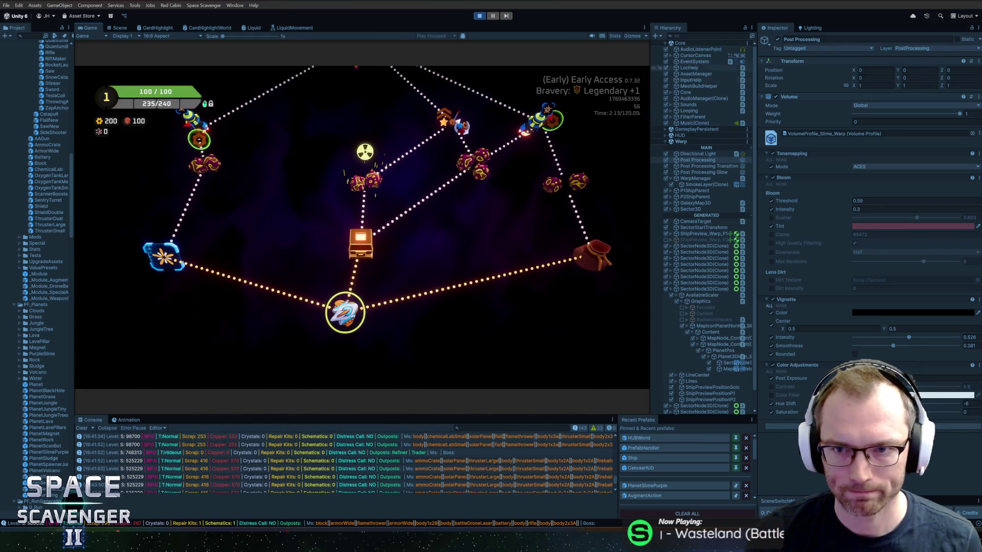
pyautogui.click(698, 35)
pyautogui.write('smoke')
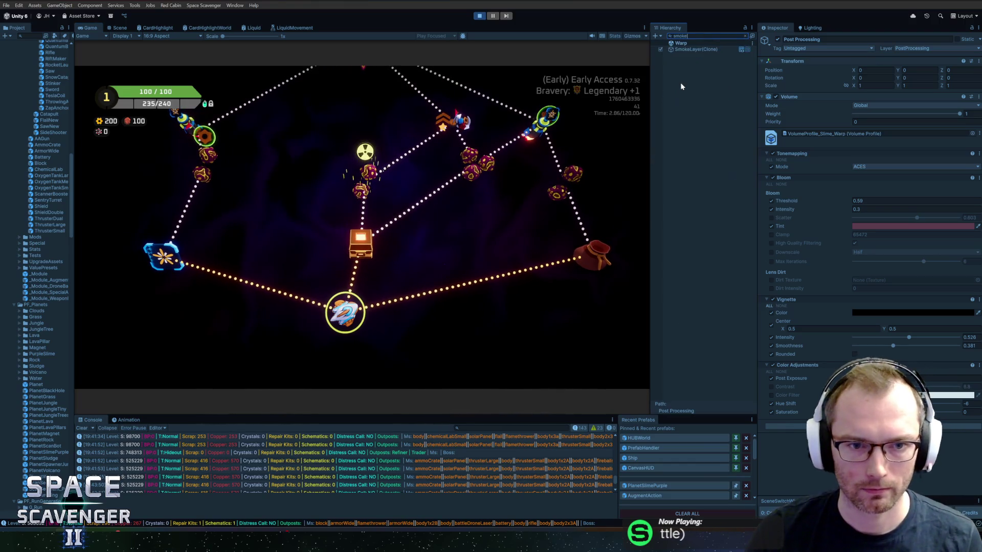
# Shift the smoke layer's BGColor hue slightly toward red, then stop Play mode
pyautogui.click(690, 48)
pyautogui.click(744, 36)
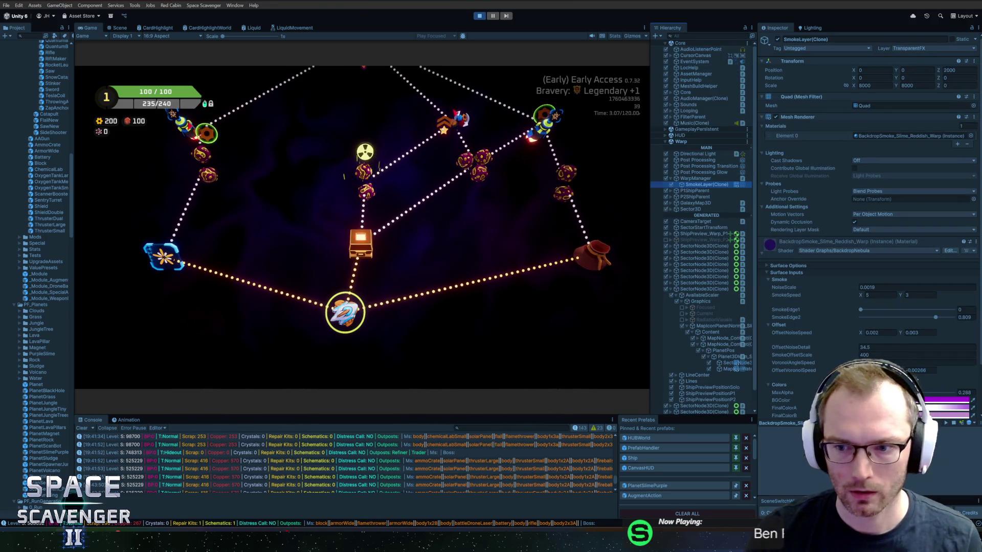
pyautogui.click(885, 358)
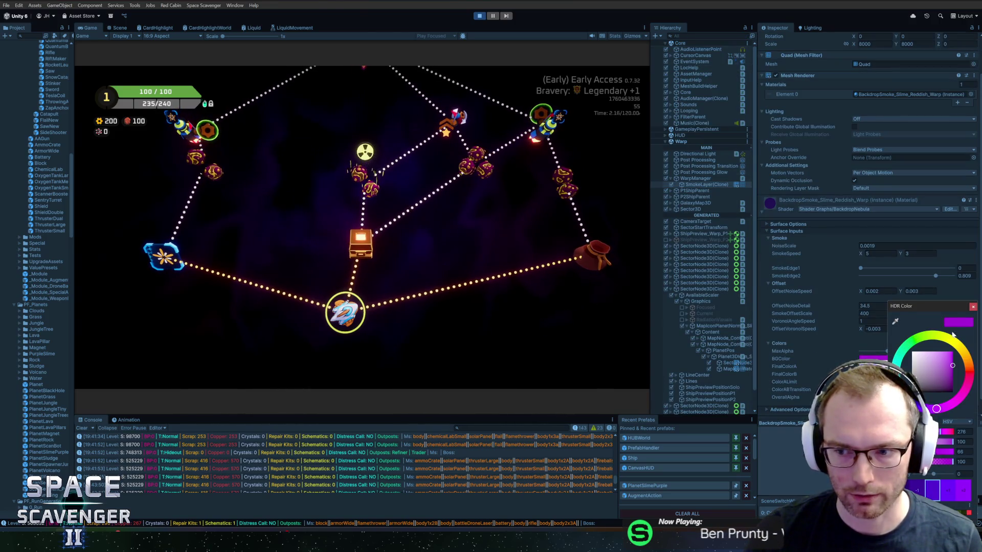
pyautogui.click(973, 307)
pyautogui.click(887, 359)
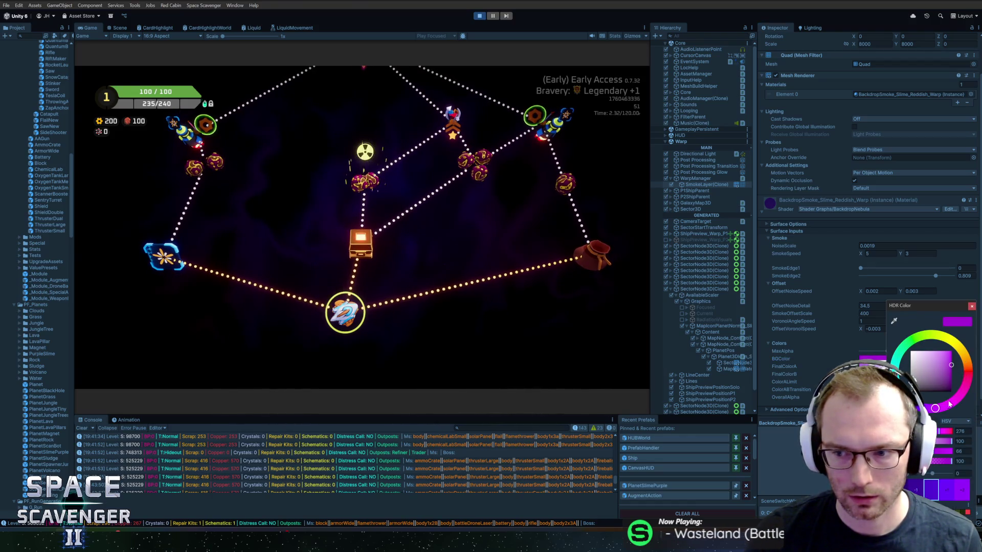
pyautogui.click(968, 376)
pyautogui.moveTo(975, 378); pyautogui.dragTo(975, 378)
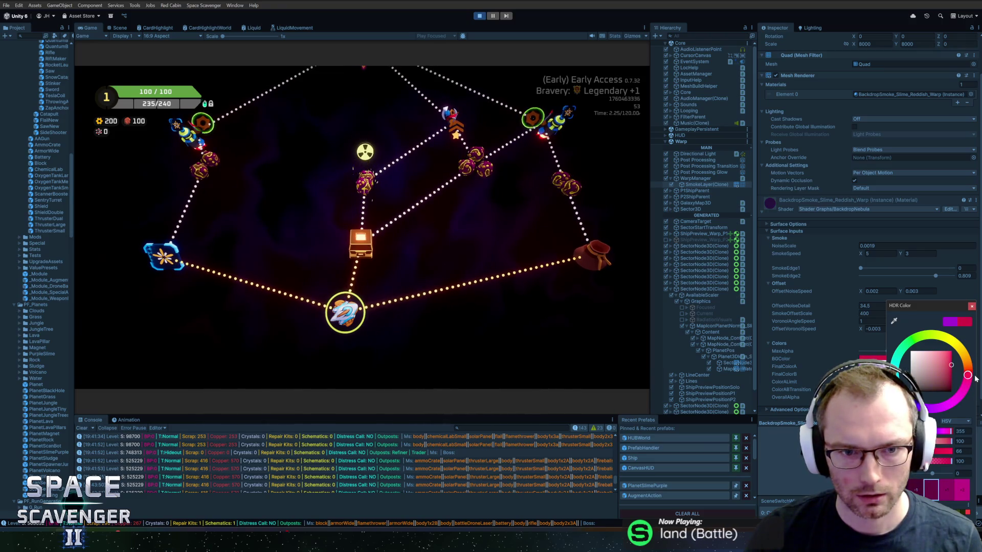
pyautogui.click(972, 307)
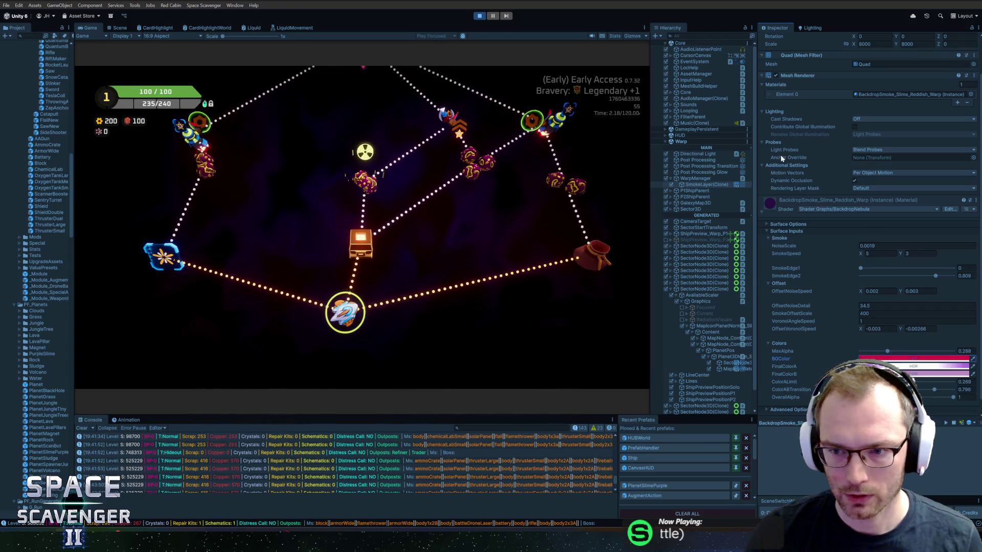
pyautogui.click(481, 16)
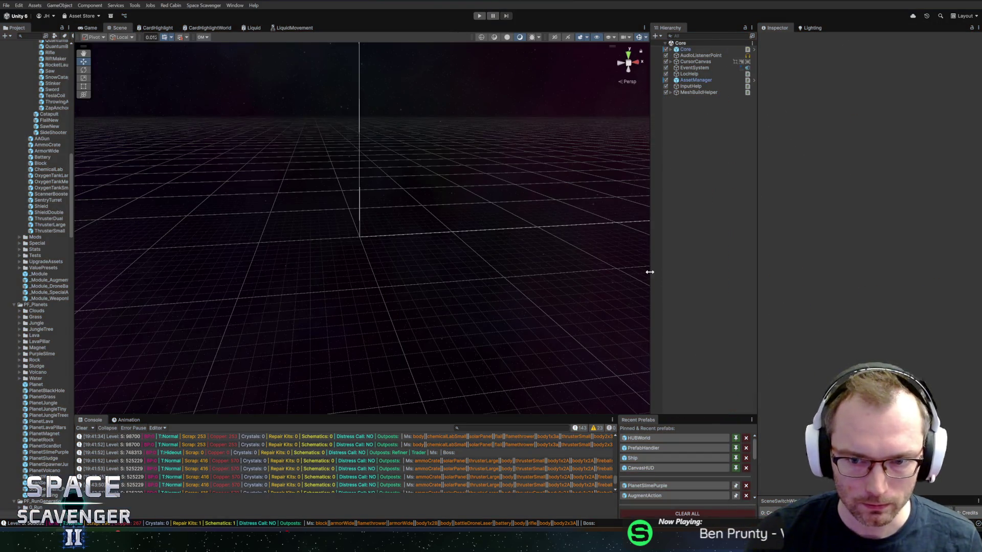
# Widen the Hierarchy, restart the game and fly the ship away from the warp portal
pyautogui.moveTo(649, 272); pyautogui.dragTo(625, 236)
pyautogui.click(476, 15)
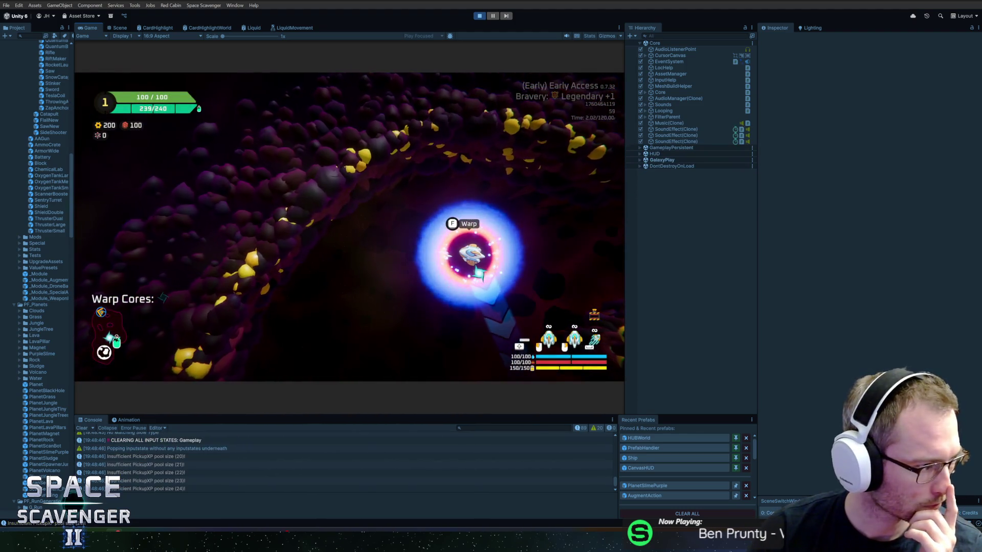
pyautogui.press('s')
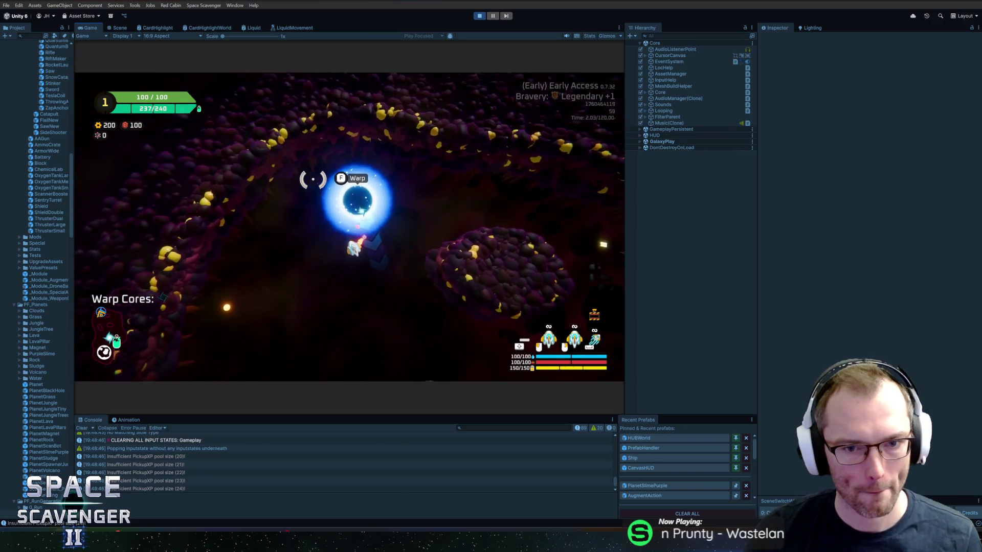
pyautogui.press('s')
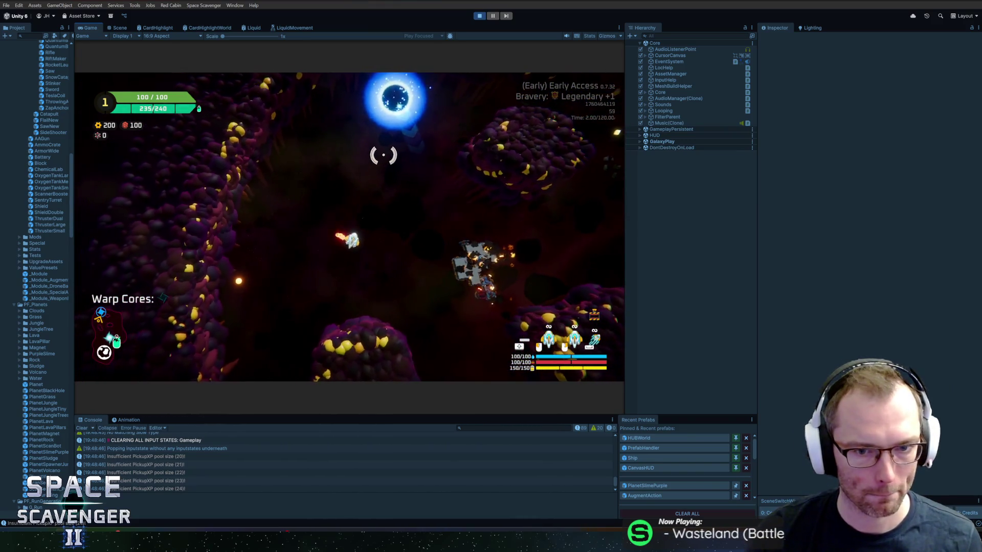
# Bring up the in-game debug console
pyautogui.press('`')
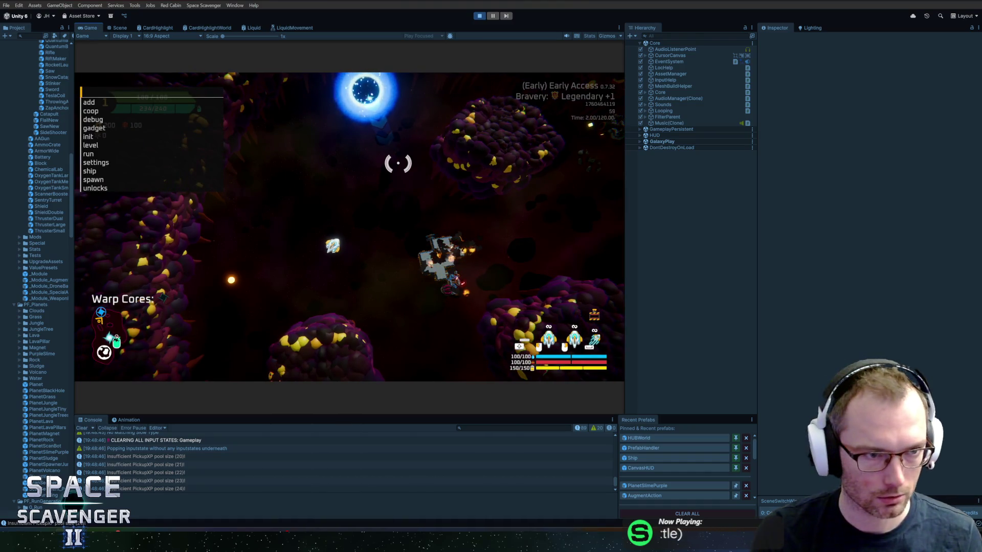
pyautogui.press('`')
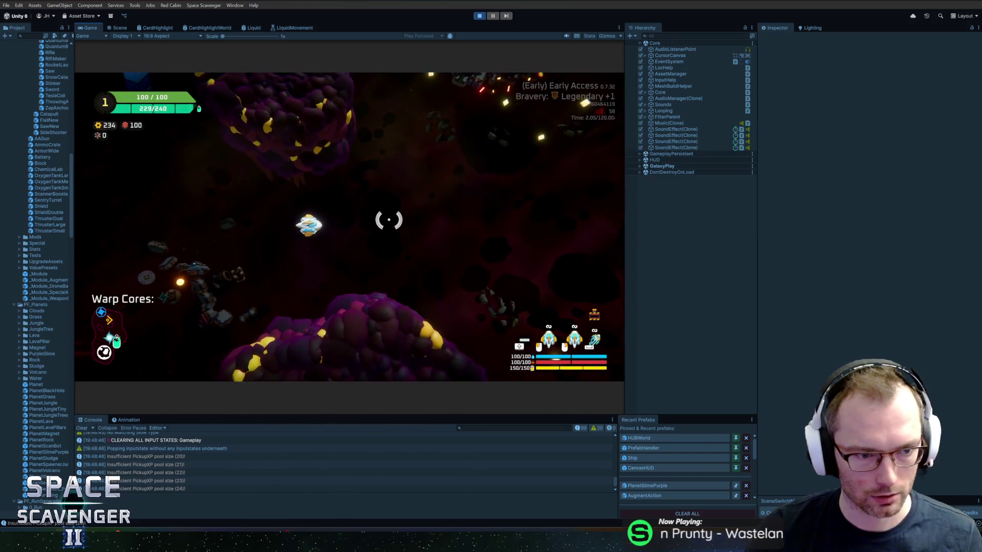
pyautogui.press('`')
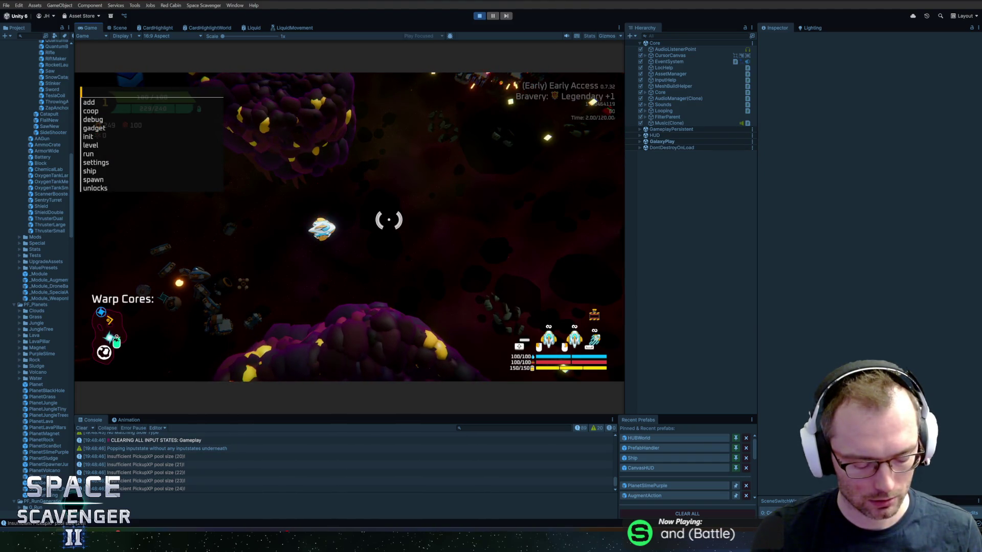
# Run 'debug freeCam' and fly the free camera toward the planet core
pyautogui.write('debug freeCam')
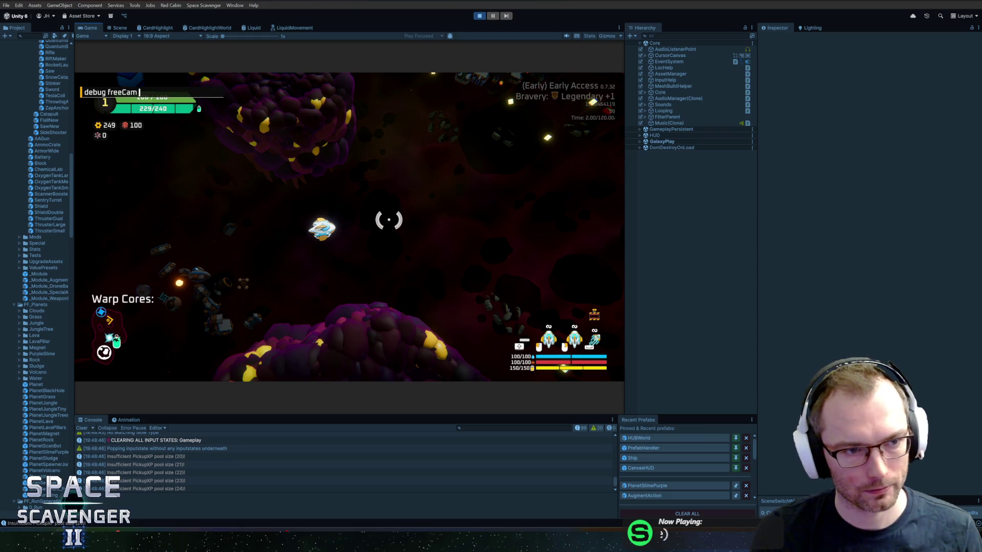
pyautogui.press('Return')
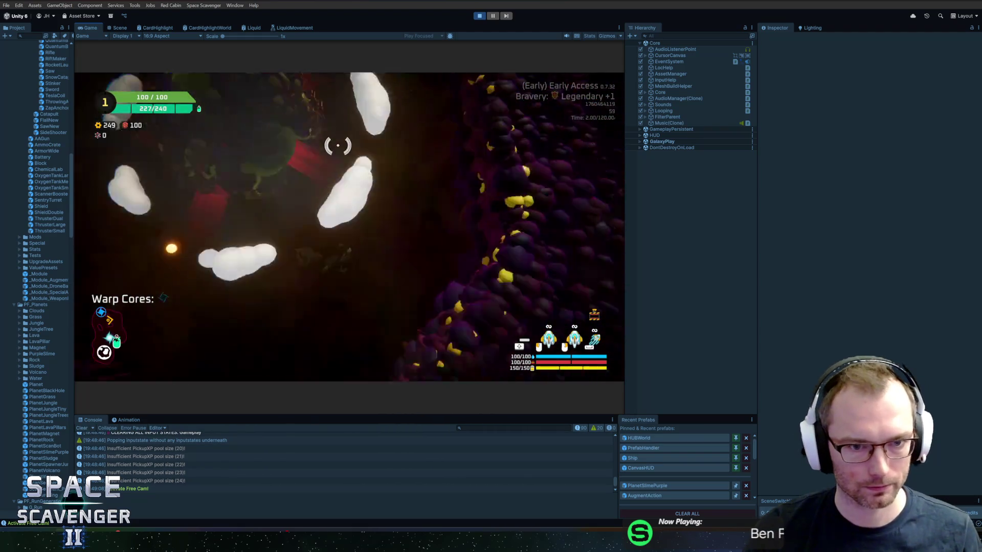
pyautogui.press('w')
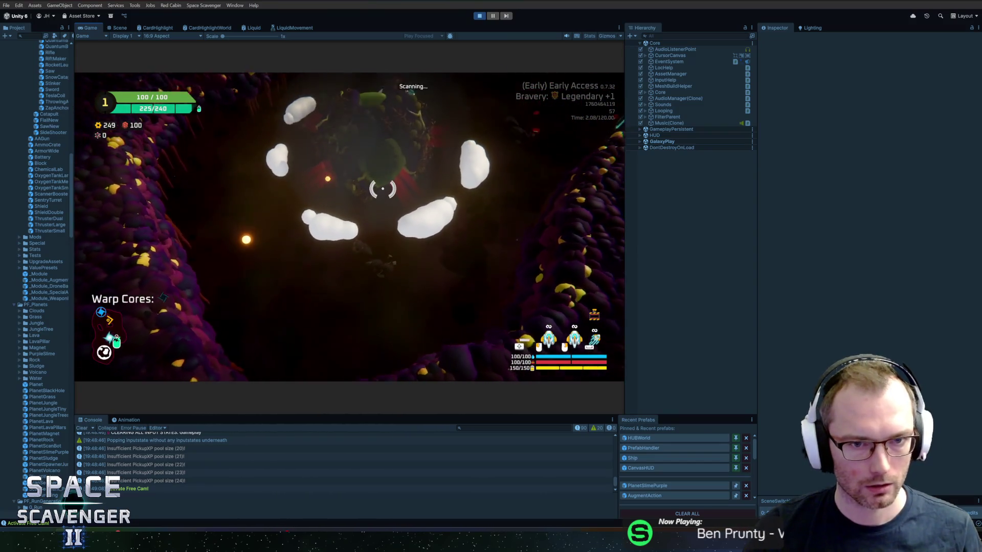
pyautogui.press('a')
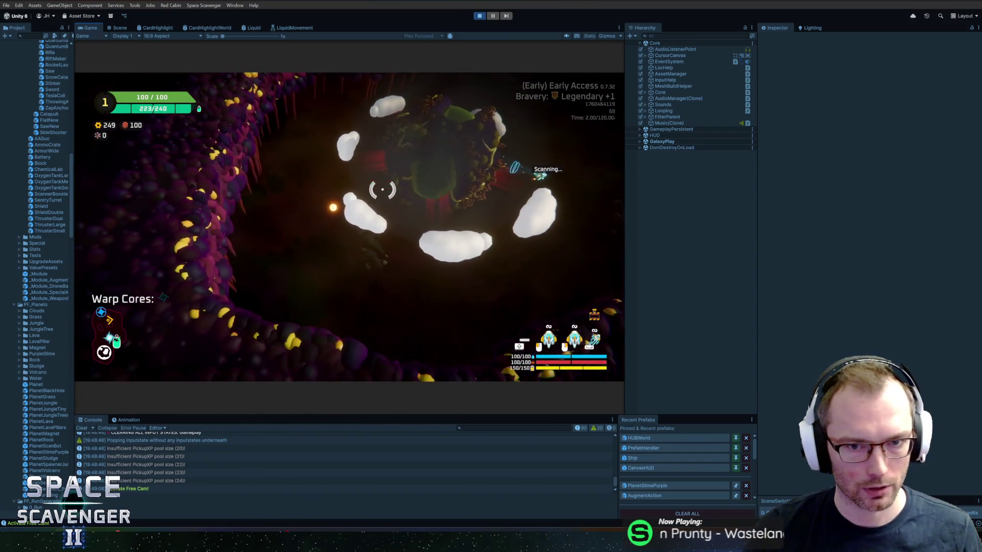
# Find PlanetScanBot(Clone) through a 'scanbot' Hierarchy search and deactivate it
pyautogui.click(690, 36)
pyautogui.write('sc')
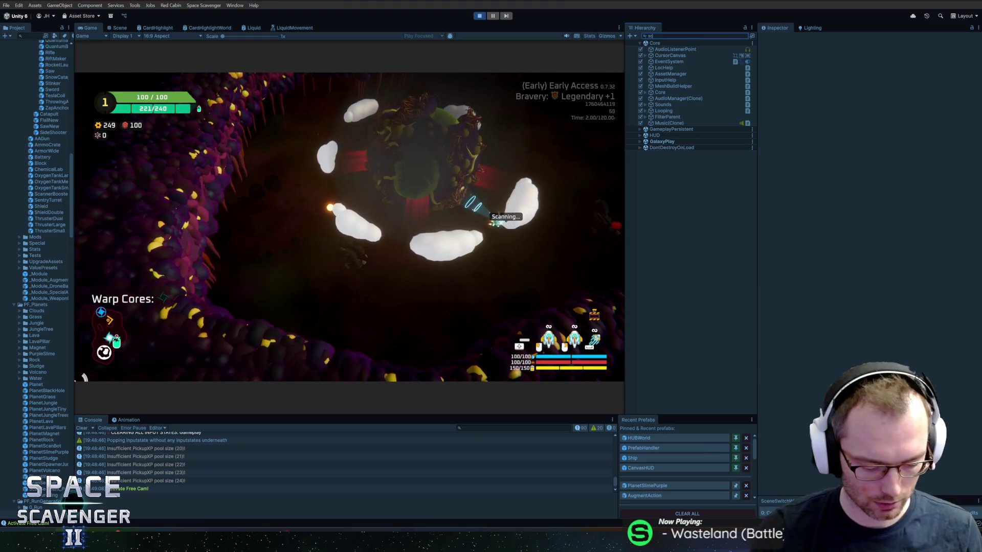
pyautogui.write('anbot')
pyautogui.click(673, 49)
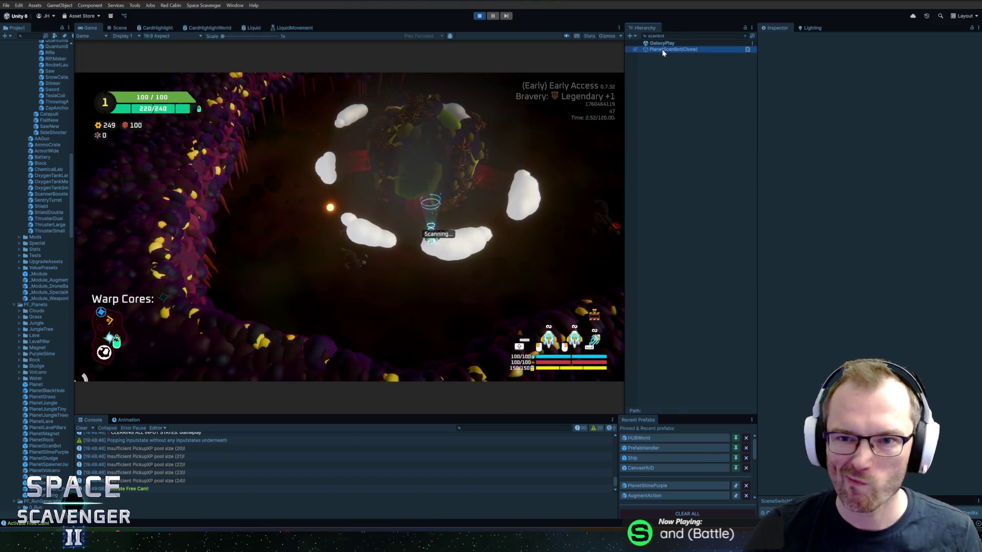
pyautogui.click(776, 39)
pyautogui.write('tooltip')
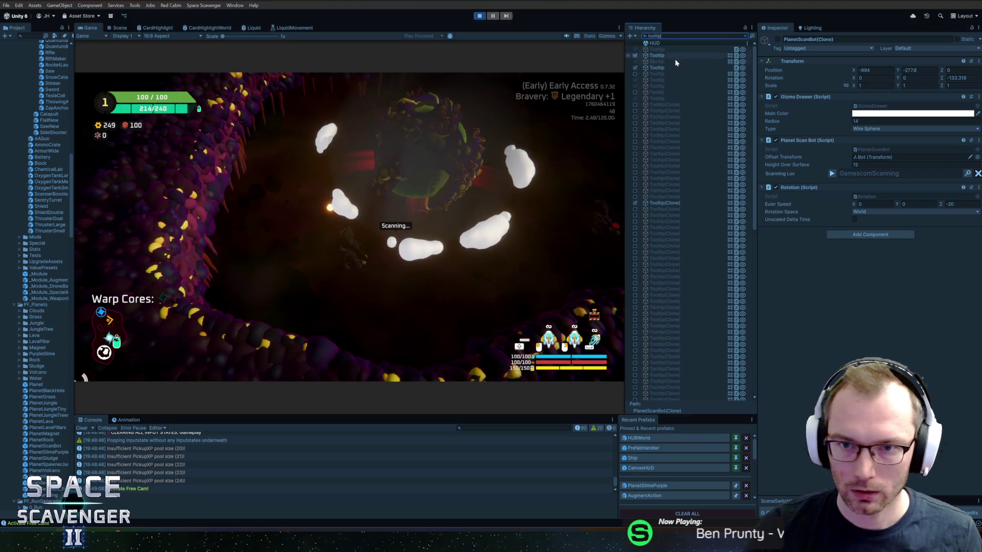
pyautogui.click(664, 203)
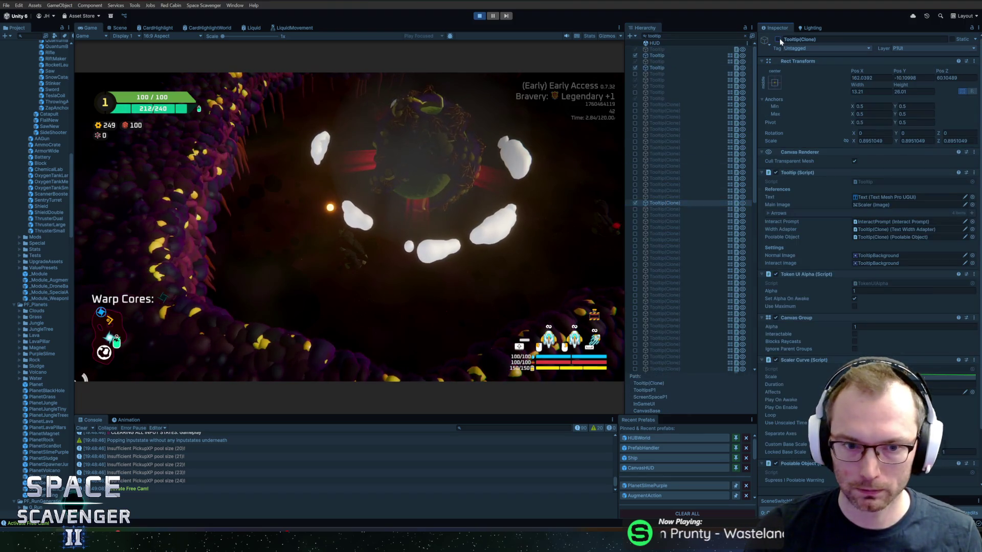
pyautogui.click(529, 175)
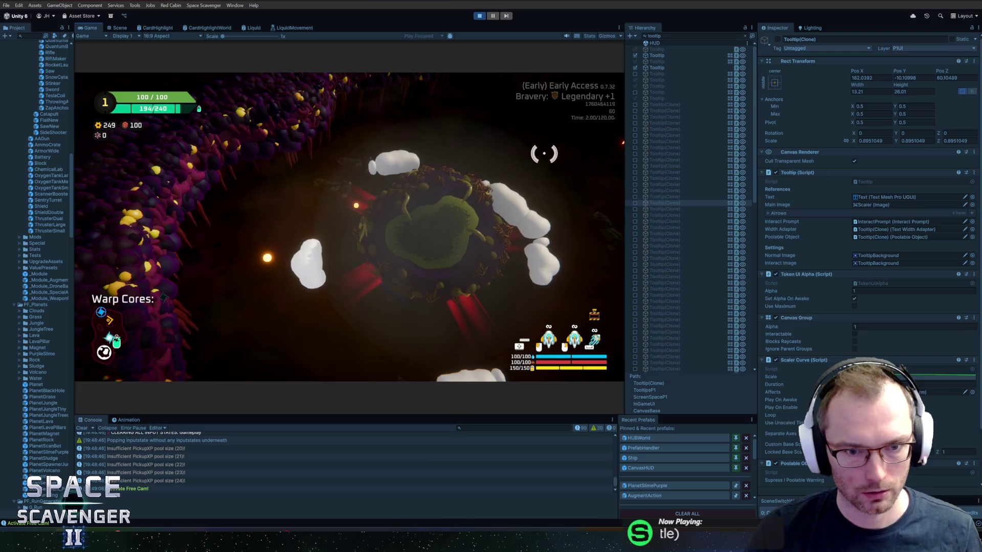
# Reset the game's time scale with the 'debug timeScale 1' console command
pyautogui.press('`')
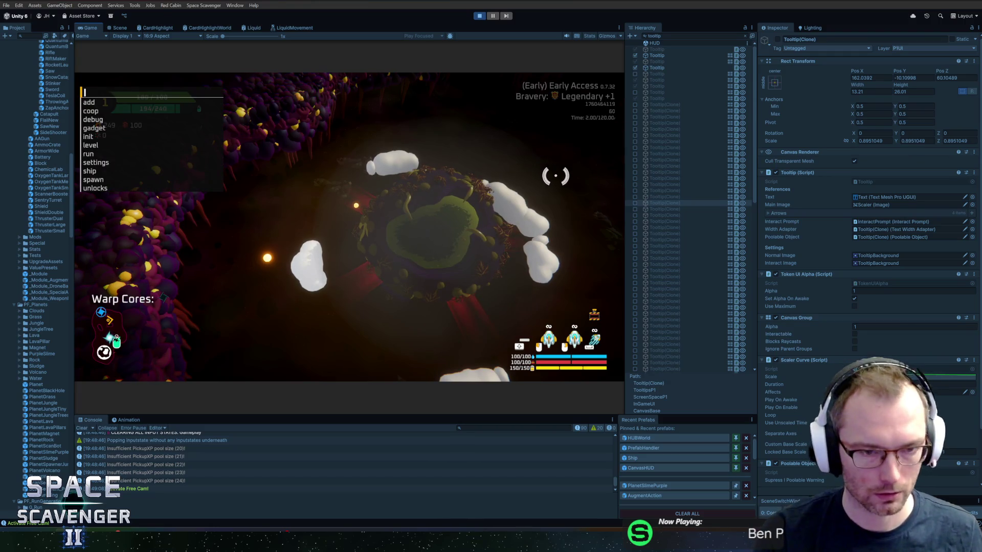
pyautogui.write('ship')
pyautogui.press('BackSpace')
pyautogui.press('BackSpace')
pyautogui.press('BackSpace')
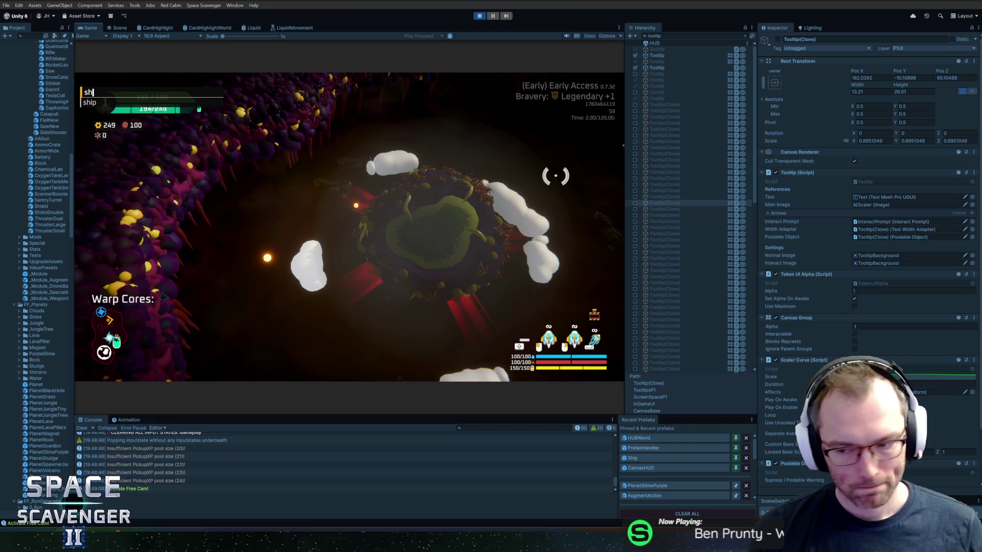
pyautogui.write('debug timesc')
pyautogui.press('Tab')
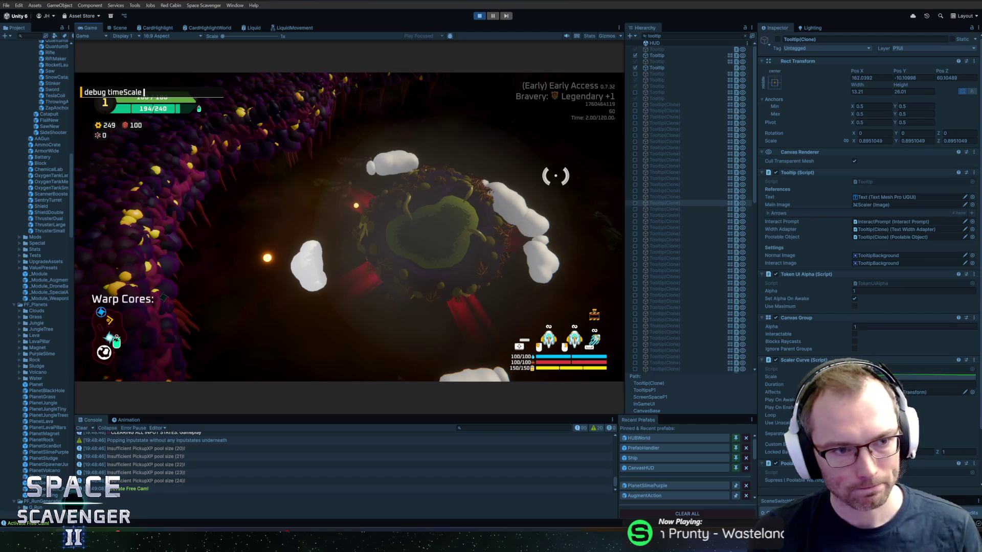
pyautogui.write('1')
pyautogui.press('Return')
pyautogui.write('cloud')
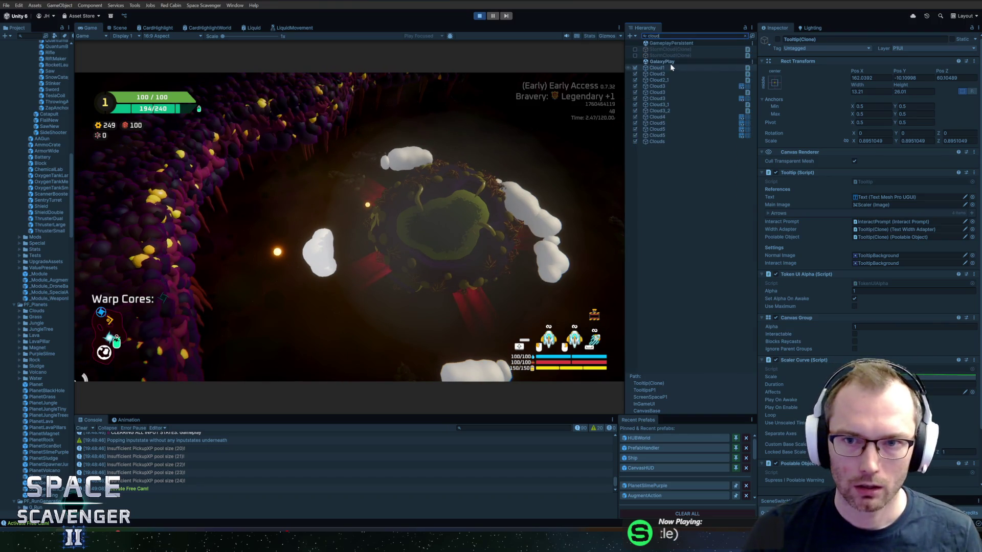
# Select Cloud4 under Cloud1 and open its Clouds material's CloudEmission colour
pyautogui.click(665, 67)
pyautogui.click(745, 35)
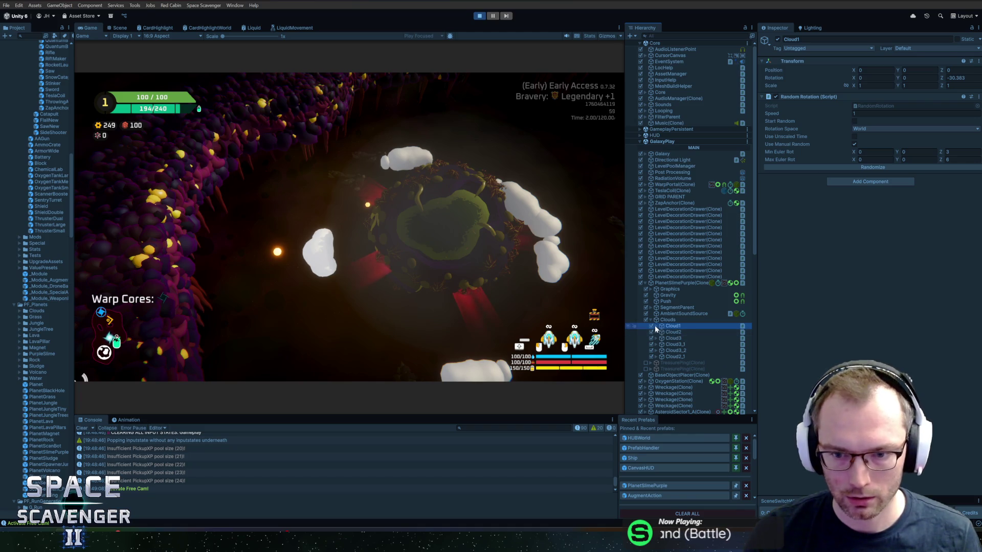
pyautogui.click(655, 326)
pyautogui.click(679, 332)
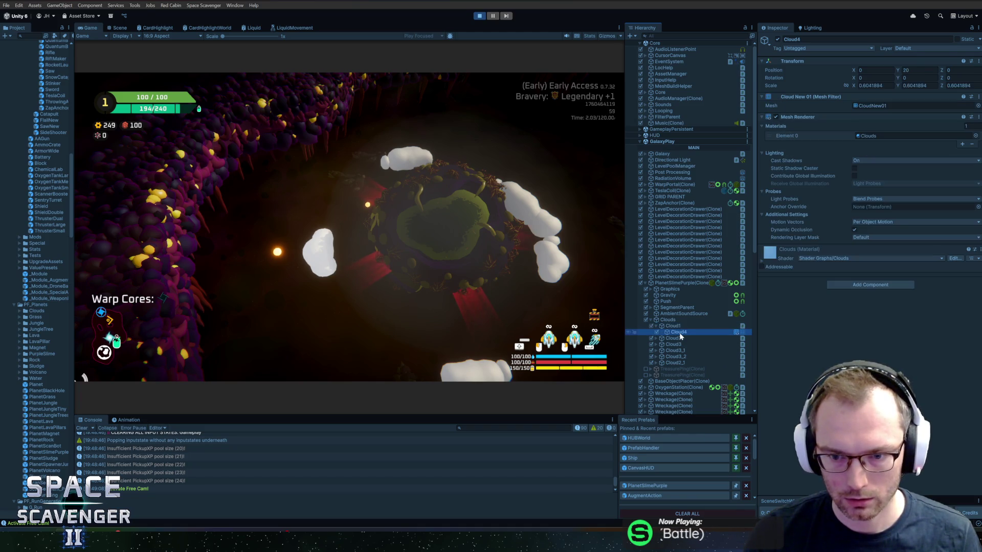
pyautogui.click(762, 263)
pyautogui.click(899, 325)
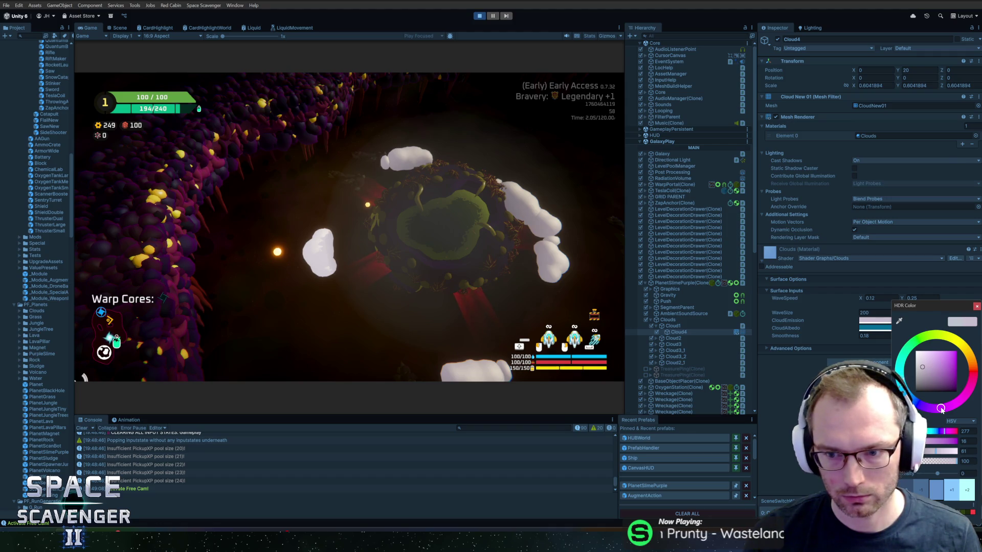
# Make the CloudEmission colour a more saturated peach-orange with Value 19 and hue 13
pyautogui.moveTo(924, 368); pyautogui.dragTo(942, 364)
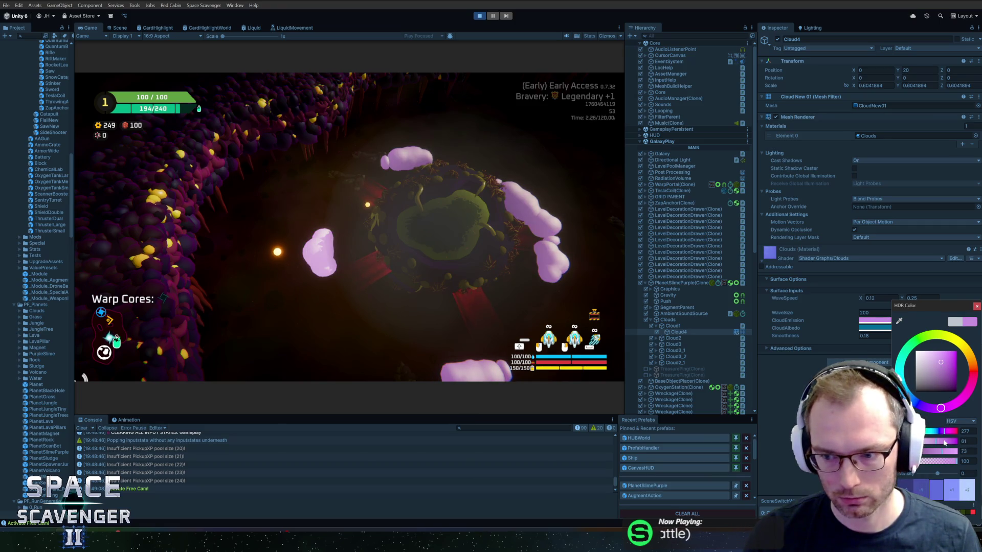
pyautogui.doubleClick(965, 451)
pyautogui.write('19')
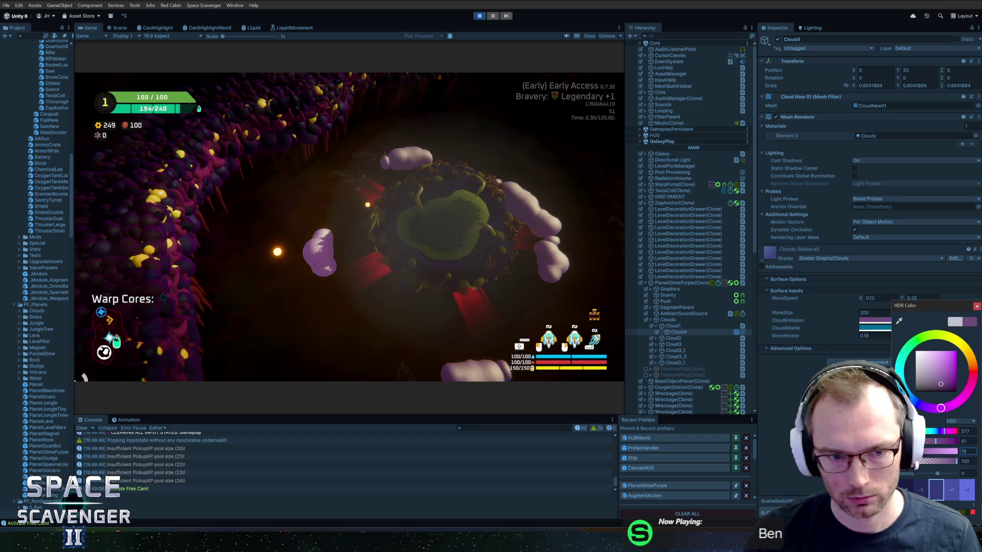
pyautogui.write('21')
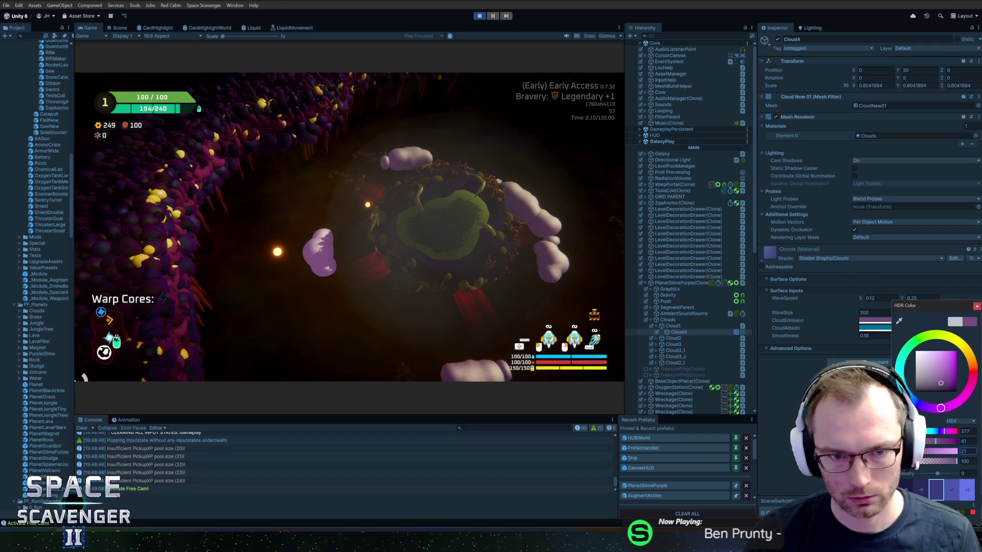
pyautogui.click(972, 366)
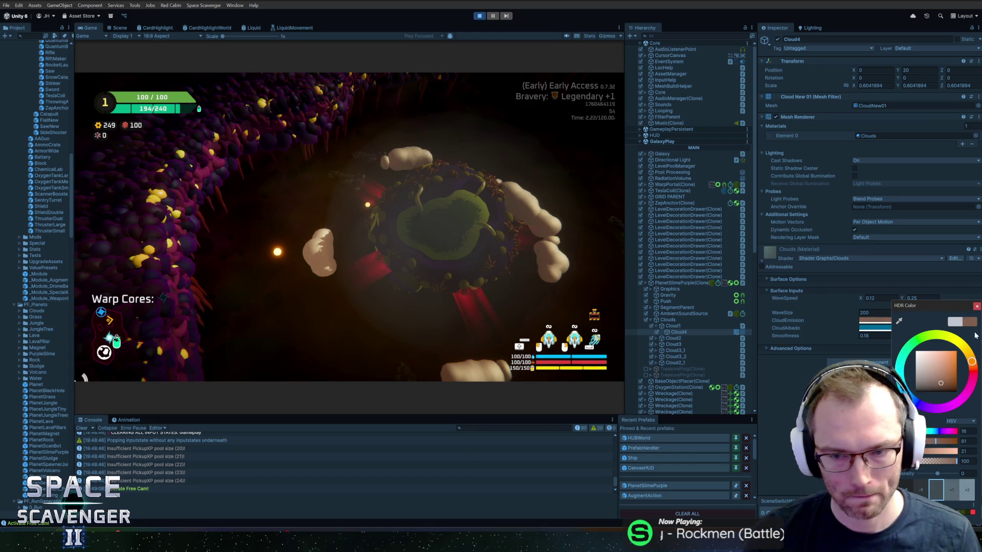
pyautogui.click(977, 305)
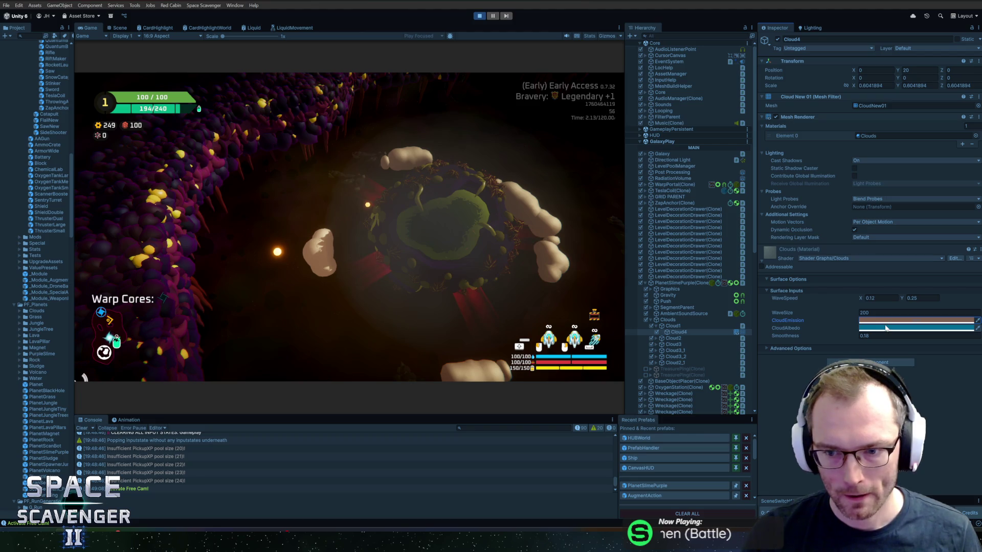
# Set the CloudAlbedo colour to yellow FFD600
pyautogui.click(883, 329)
pyautogui.click(956, 343)
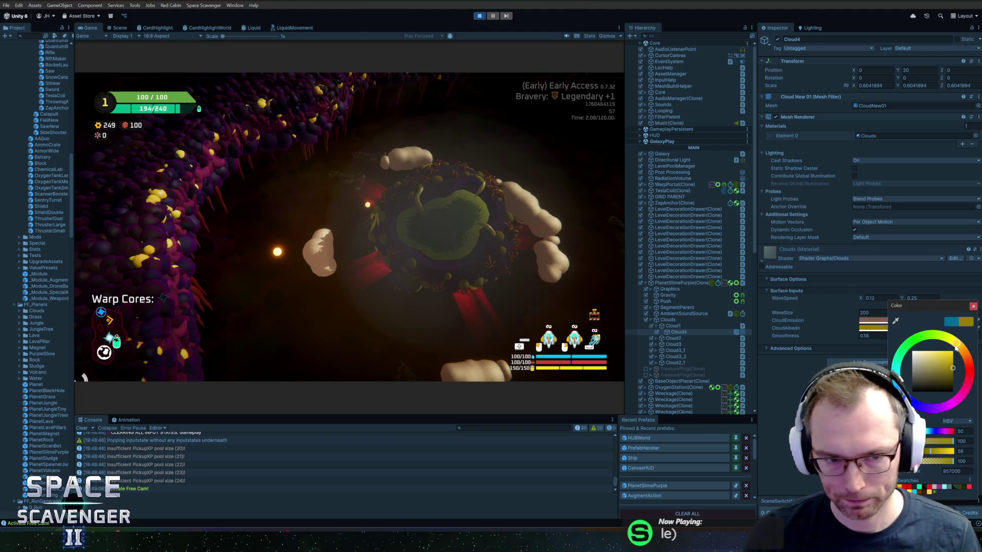
pyautogui.click(952, 352)
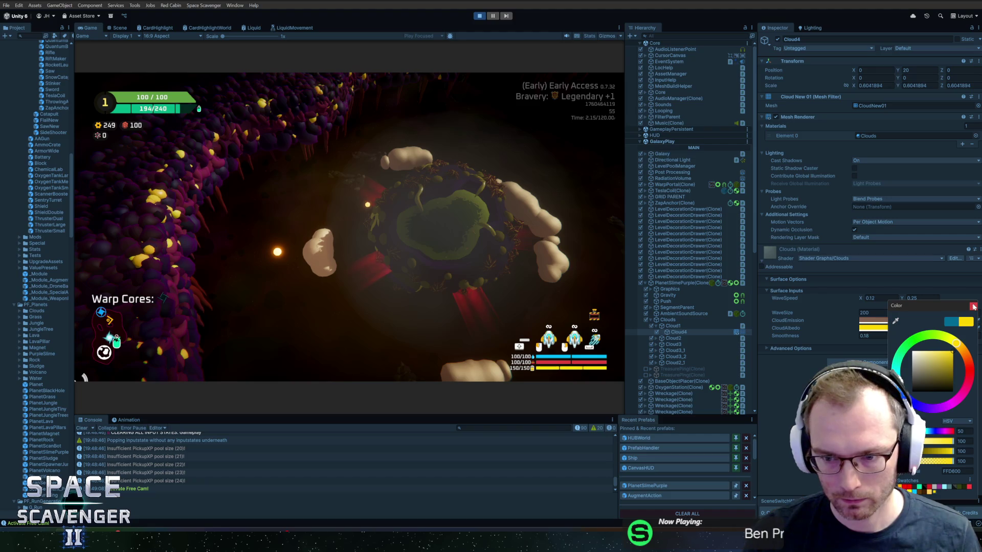
pyautogui.click(973, 307)
# Preview other Smoothness and WaveSize values, keeping Smoothness 0.18 and WaveSize 200
pyautogui.moveTo(850, 340); pyautogui.dragTo(841, 338)
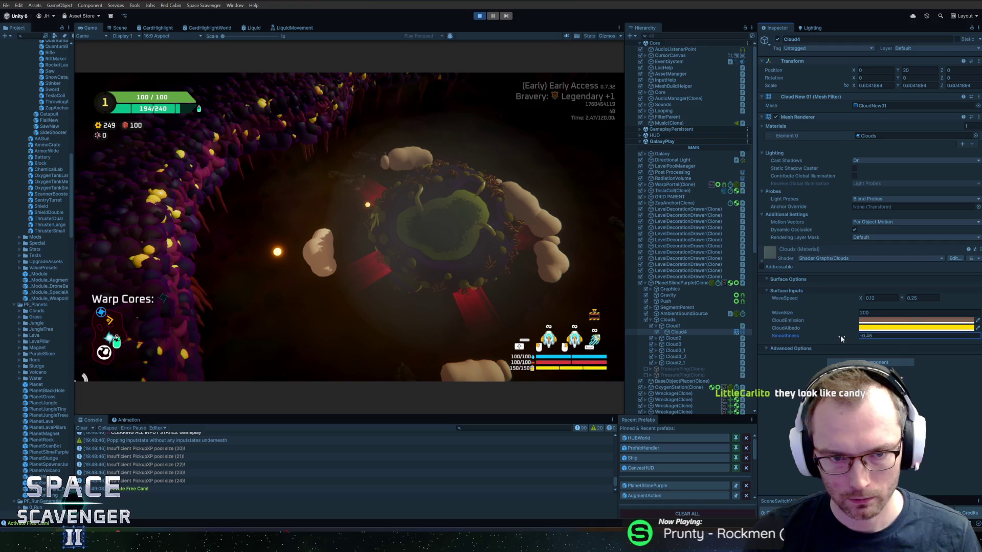
pyautogui.hotkey('ctrl', 'z')
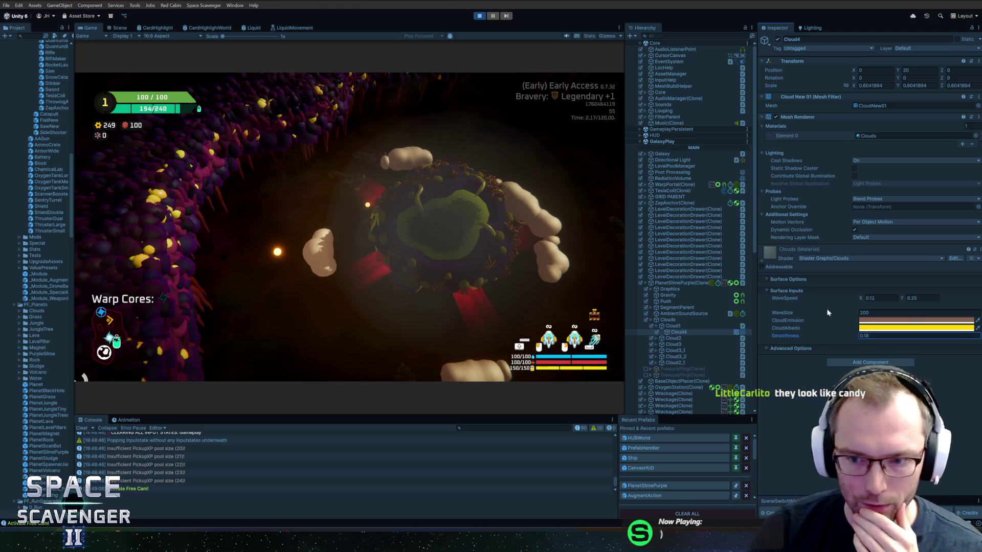
pyautogui.moveTo(823, 315)
pyautogui.mouseDown()
pyautogui.moveTo(358, 321)
pyautogui.moveTo(953, 263)
pyautogui.mouseUp()
pyautogui.write('200')
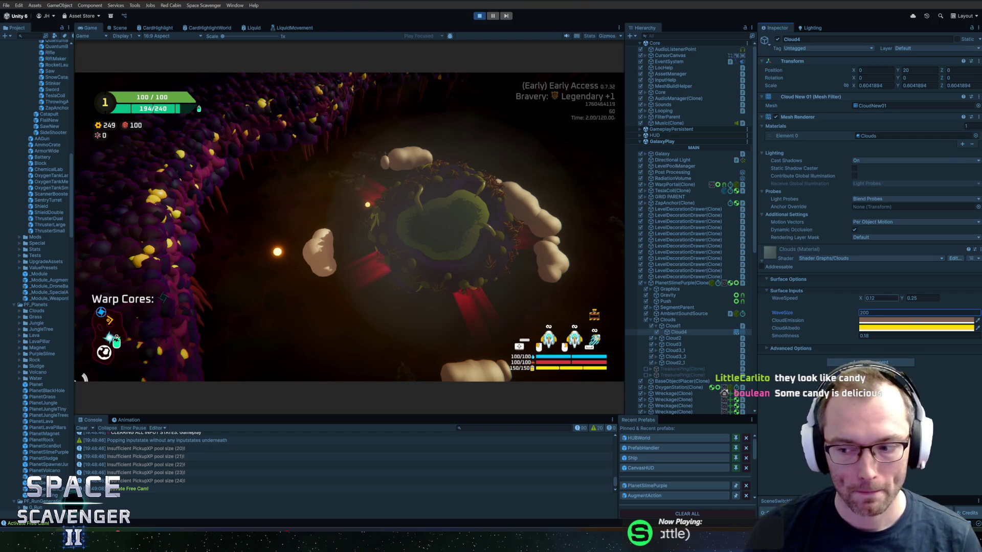
pyautogui.click(469, 180)
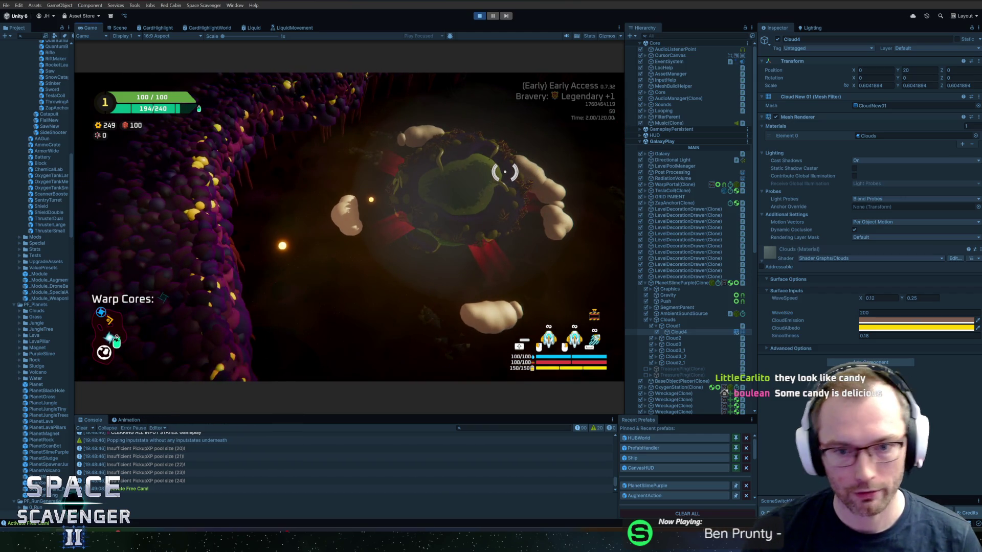
# Move the parent Clouds object to Z position 6
pyautogui.click(685, 320)
pyautogui.click(961, 70)
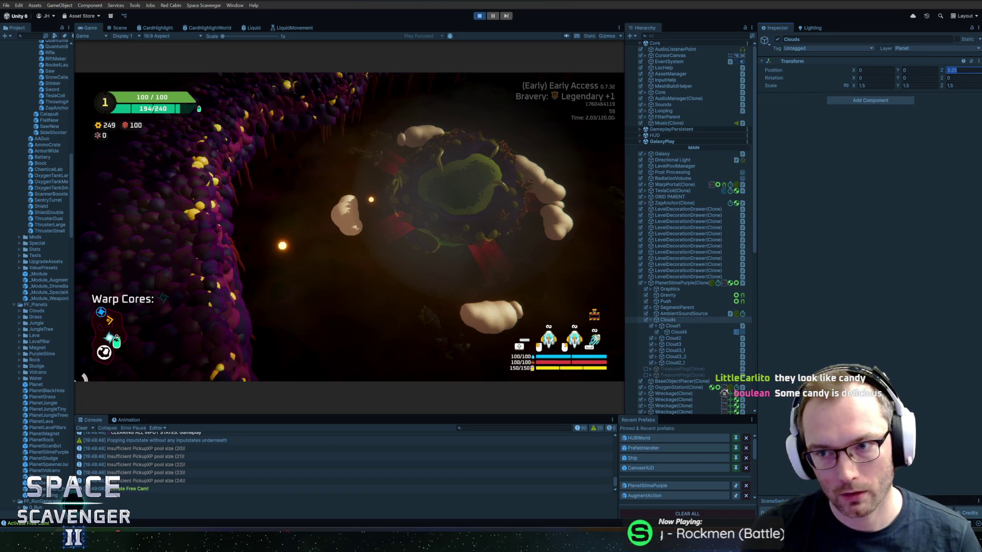
pyautogui.write('6')
pyautogui.press('Return')
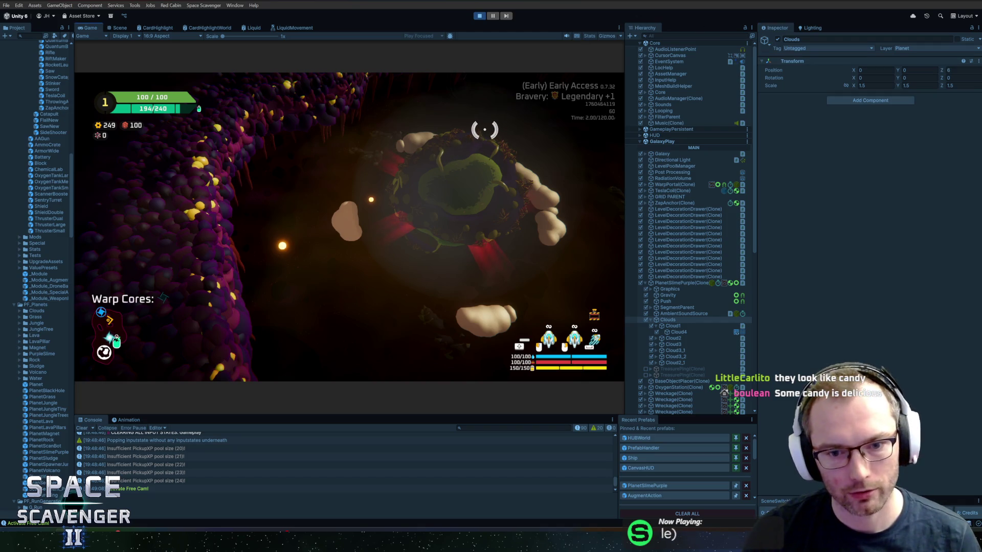
# Preview a larger WaveSize on Cloud4, then set it back to 200
pyautogui.click(677, 332)
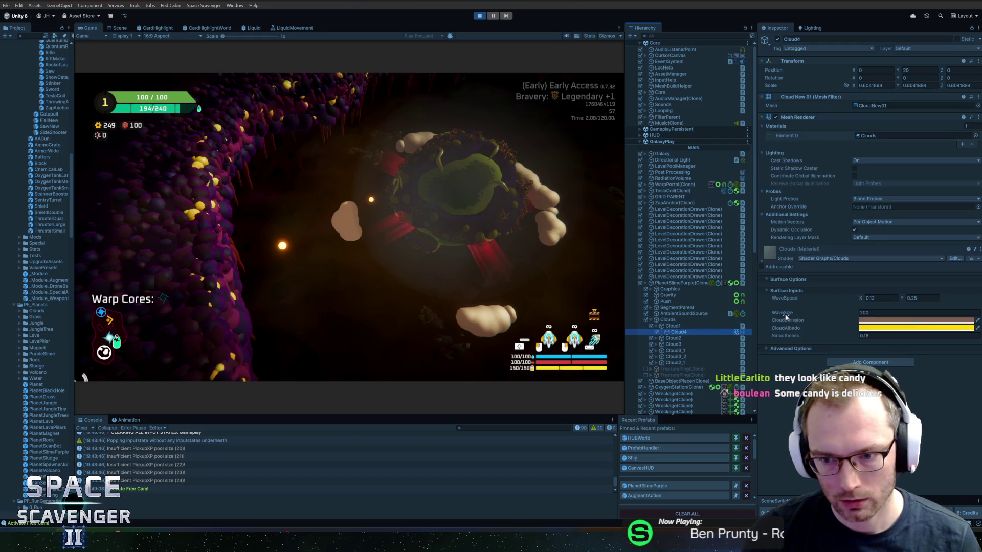
pyautogui.moveTo(785, 312); pyautogui.dragTo(963, 312)
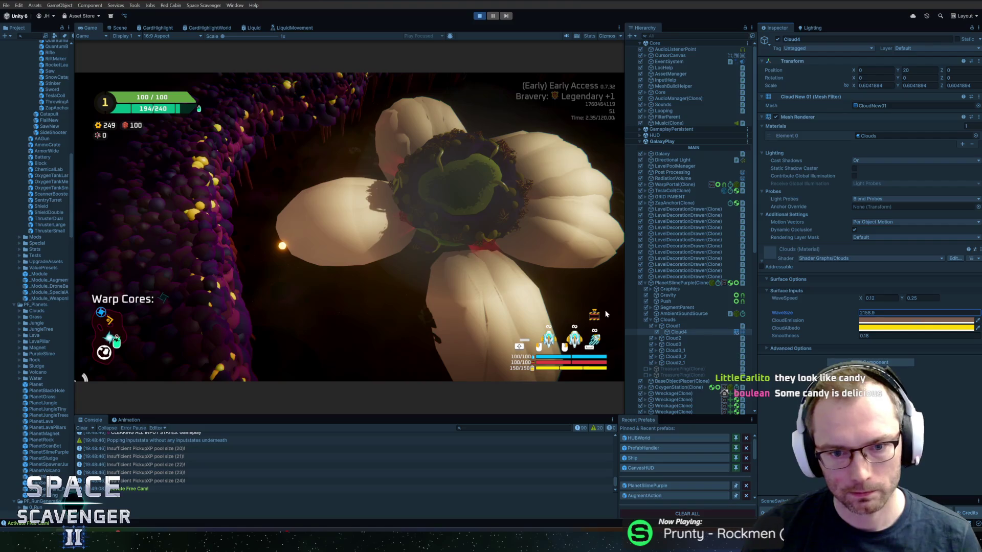
pyautogui.moveTo(605, 314)
pyautogui.mouseDown()
pyautogui.moveTo(562, 245)
pyautogui.moveTo(480, 169)
pyautogui.moveTo(600, 160)
pyautogui.mouseUp()
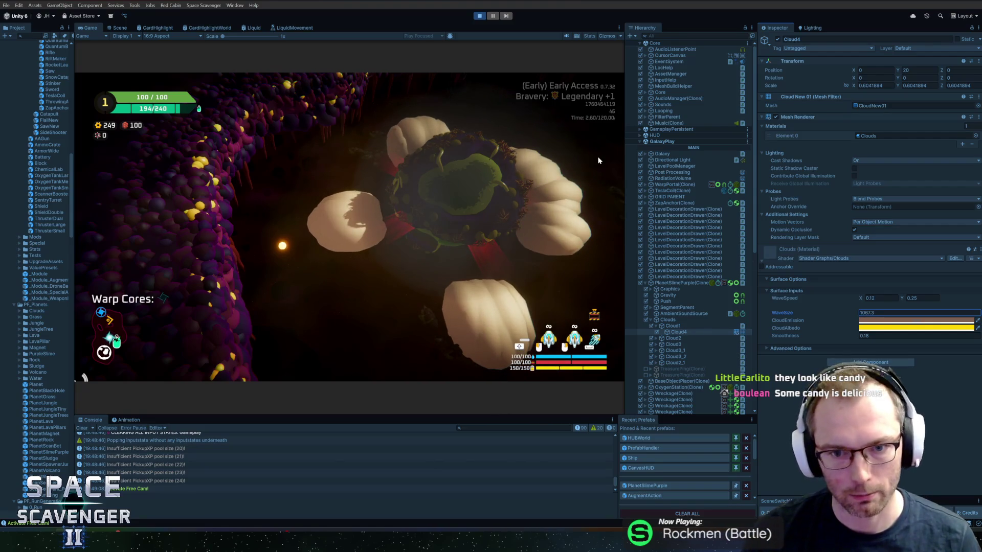
pyautogui.write('200')
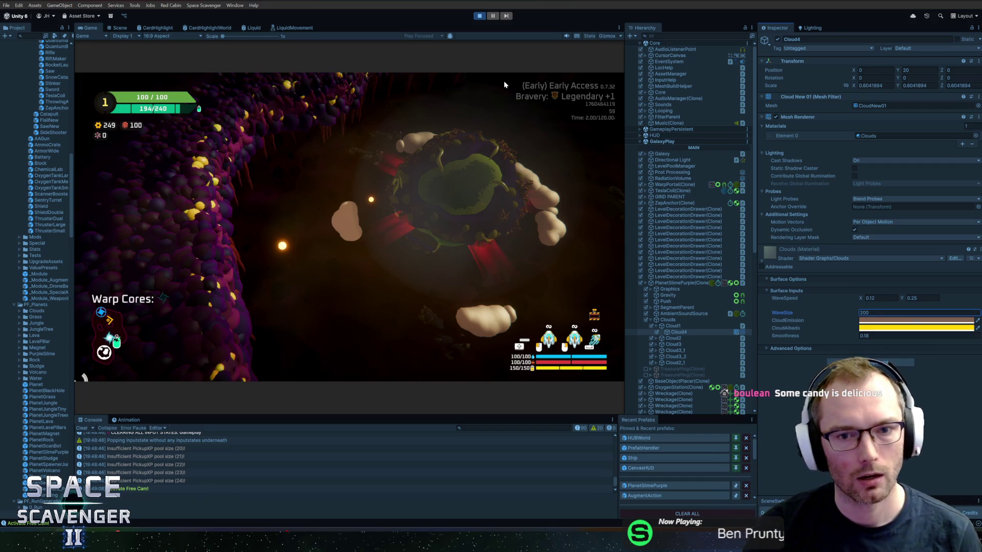
# Switch from Unity to the Scavenger 2 Icons file in Figma
pyautogui.rightClick(324, 2)
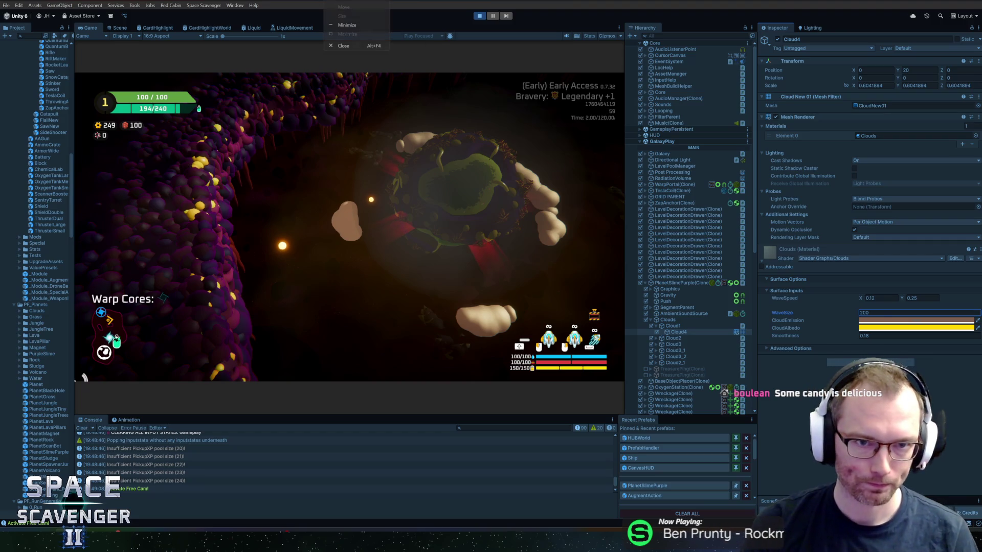
pyautogui.press('Escape')
pyautogui.click(434, 201)
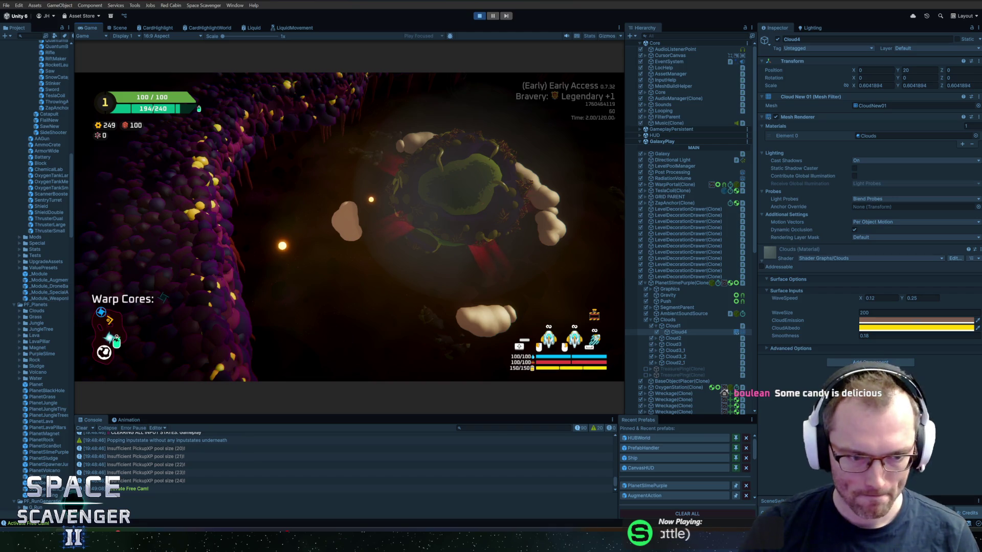
pyautogui.hotkey('alt', 'Tab')
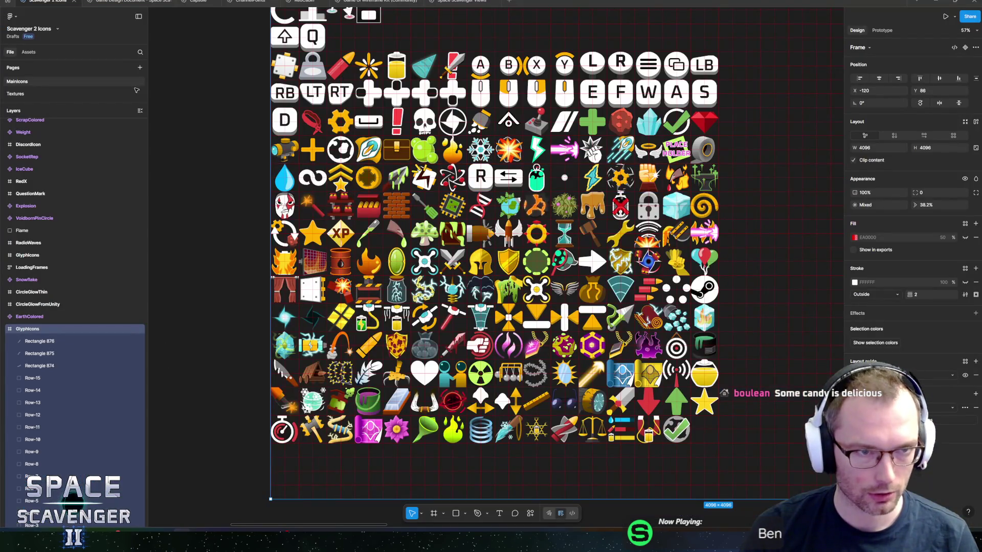
# Look through the open Figma files, then select the Loading frame on Scavenger 2 Icons' Textures page
pyautogui.click(130, 1)
pyautogui.click(460, 2)
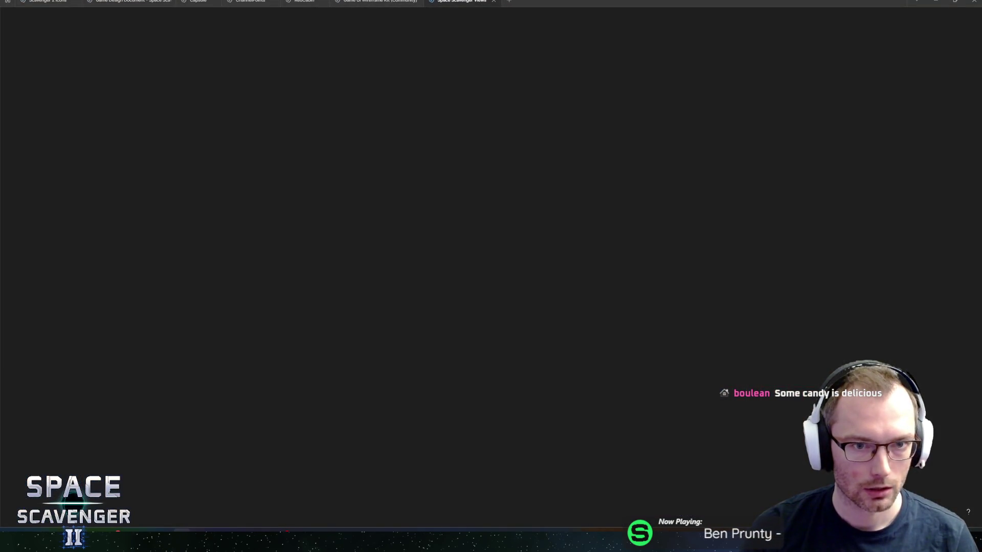
pyautogui.click(199, 2)
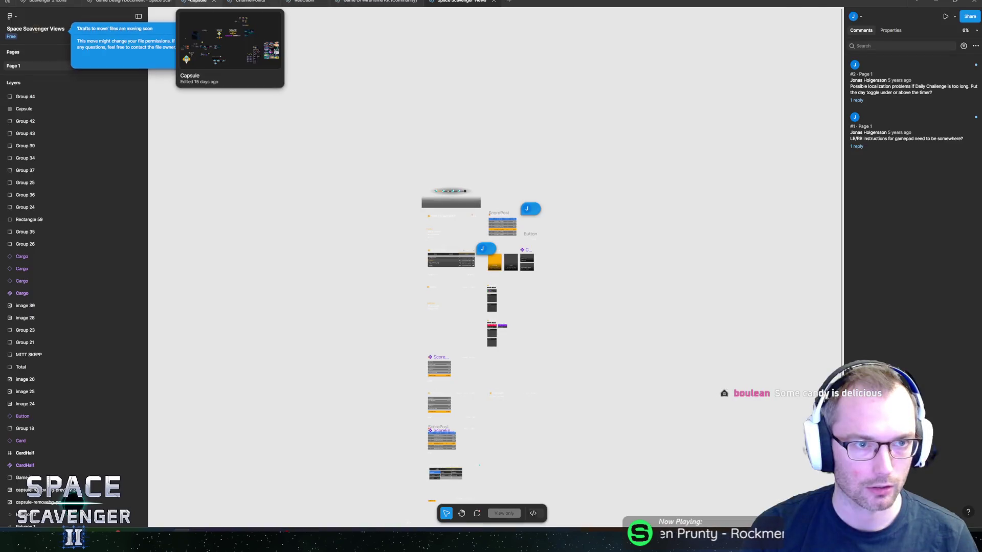
pyautogui.click(128, 2)
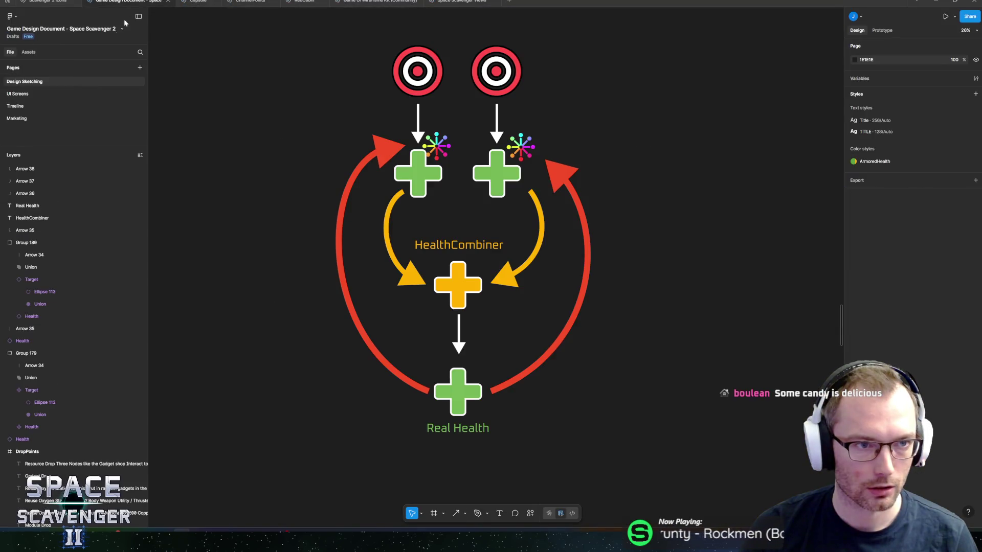
pyautogui.click(46, 1)
pyautogui.click(23, 94)
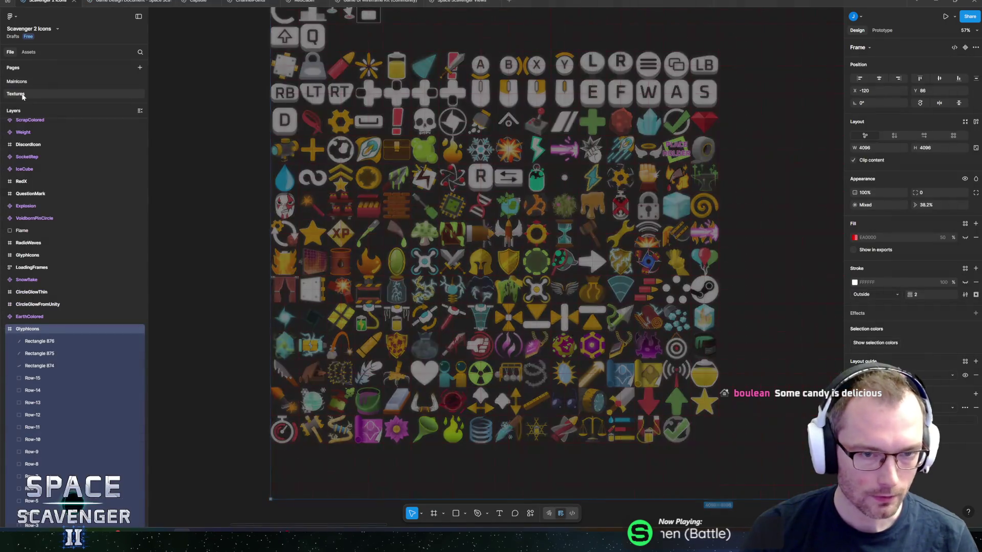
pyautogui.click(333, 250)
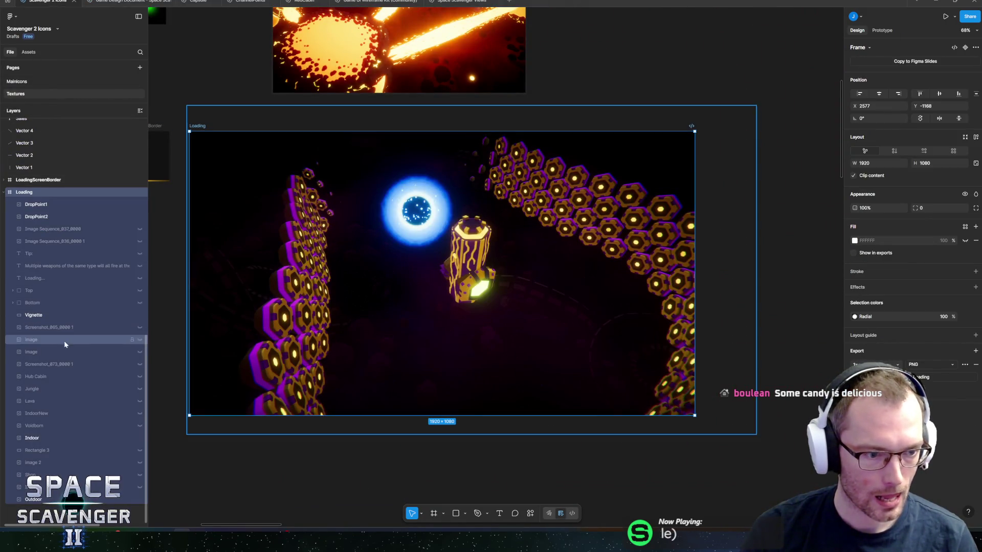
# Hide the DropPoint1, DropPoint2 and Indoor layers, briefly previewing Image Sequence_037 and _036
pyautogui.click(140, 216)
pyautogui.click(140, 204)
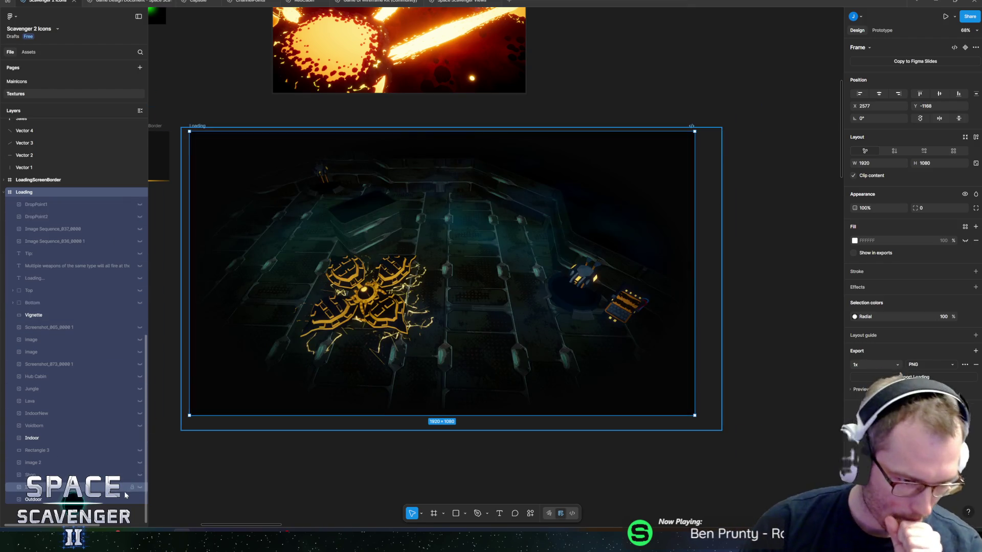
pyautogui.click(140, 438)
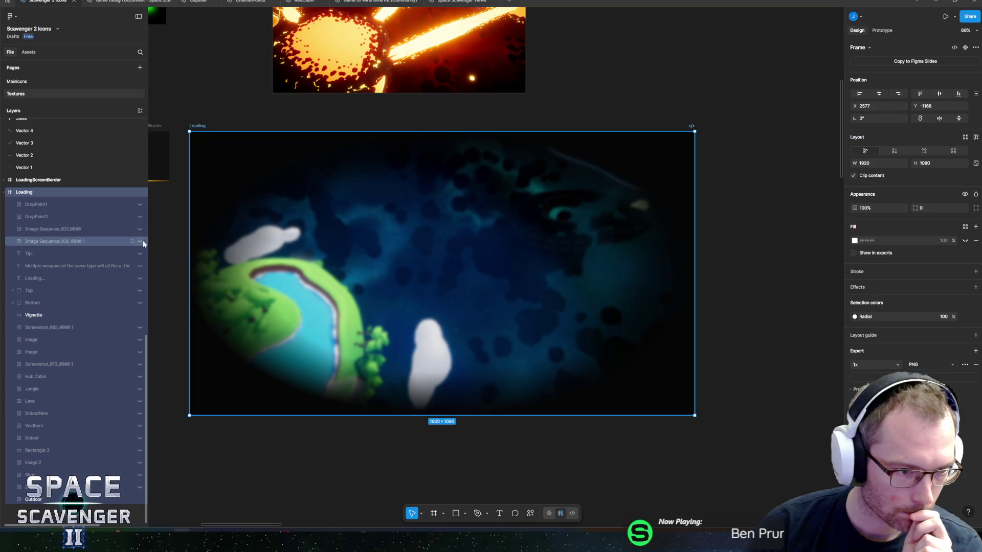
pyautogui.click(141, 228)
pyautogui.click(141, 227)
pyautogui.click(140, 240)
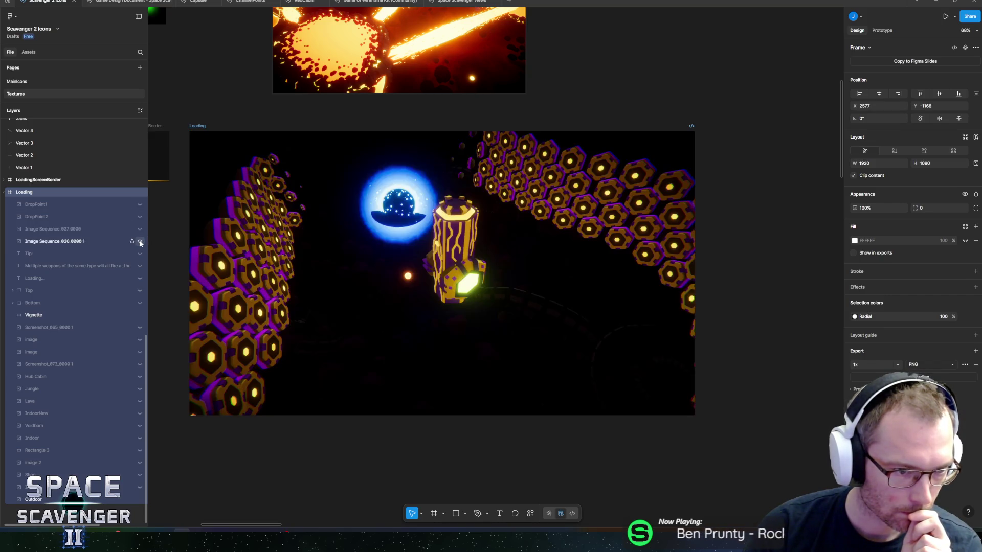
pyautogui.click(140, 241)
pyautogui.click(141, 217)
pyautogui.click(141, 216)
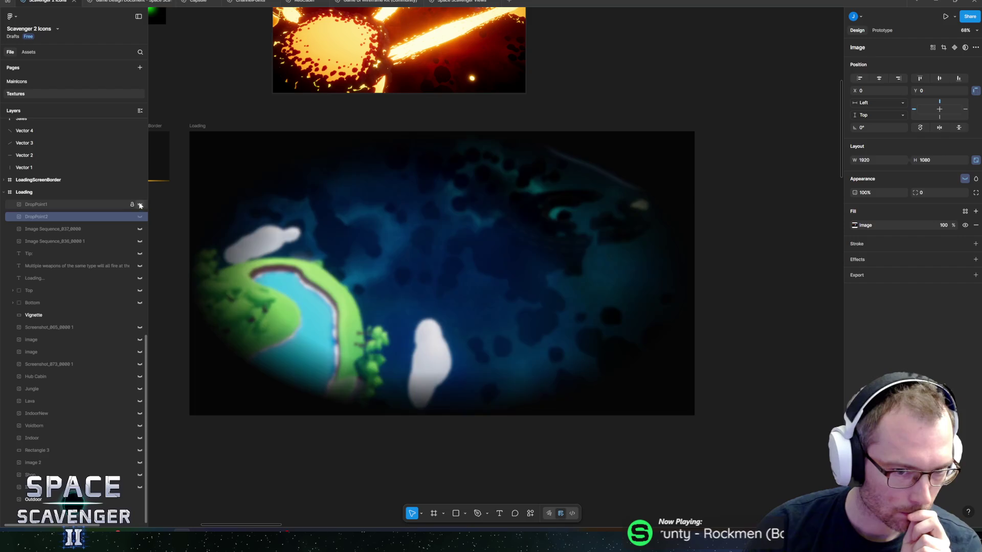
# Preview the Loading... text, Top bar and Screenshot_065 layers, leaving the green scene image visible
pyautogui.click(141, 278)
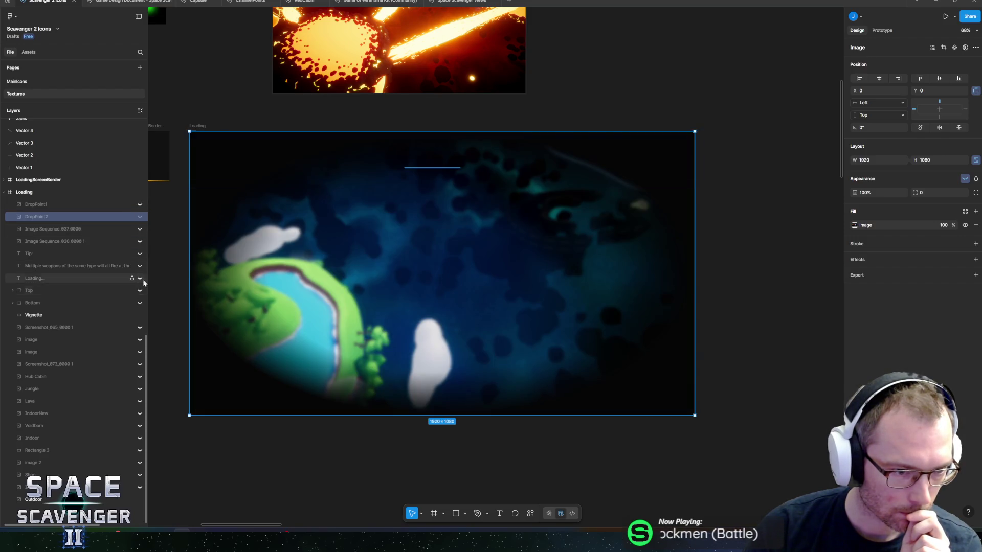
pyautogui.click(140, 277)
pyautogui.click(143, 290)
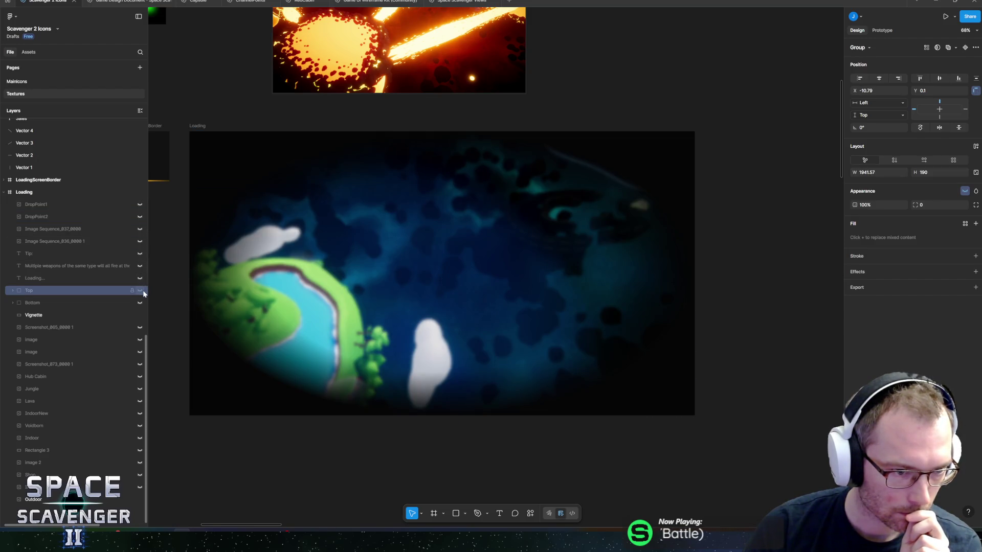
pyautogui.click(140, 290)
pyautogui.click(140, 290)
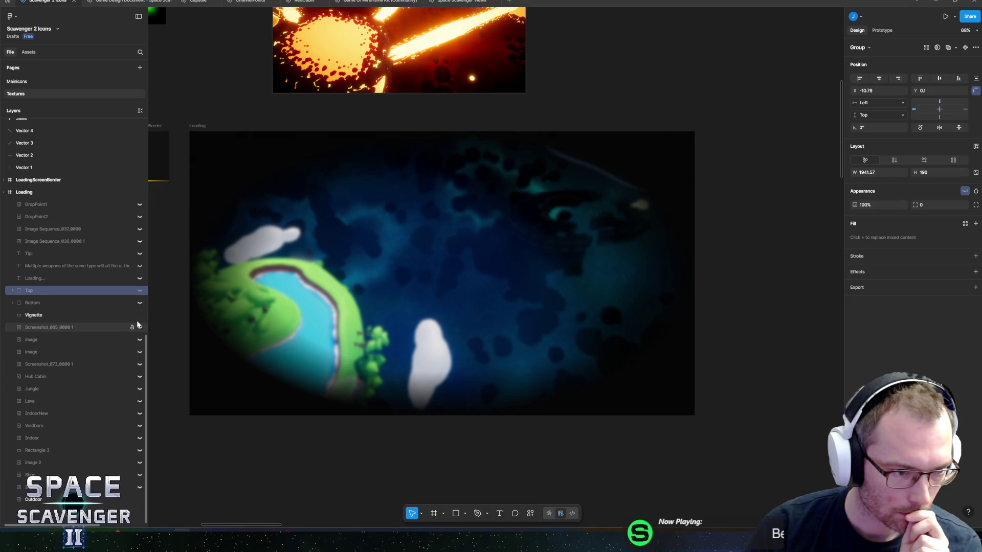
pyautogui.click(140, 328)
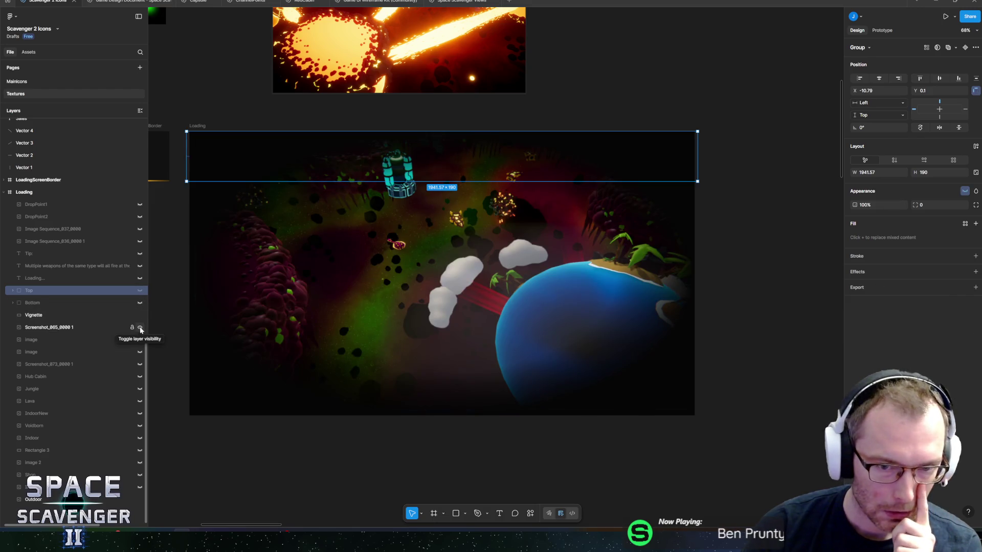
pyautogui.click(140, 328)
pyautogui.click(140, 339)
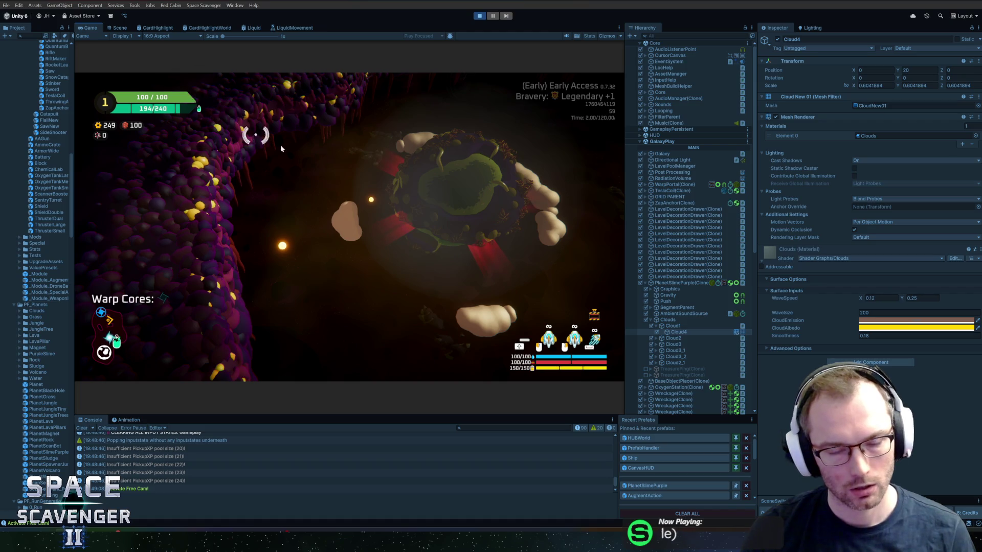
# In the in-game debug console, edit a partial 'level' command to list its level options
pyautogui.press('`')
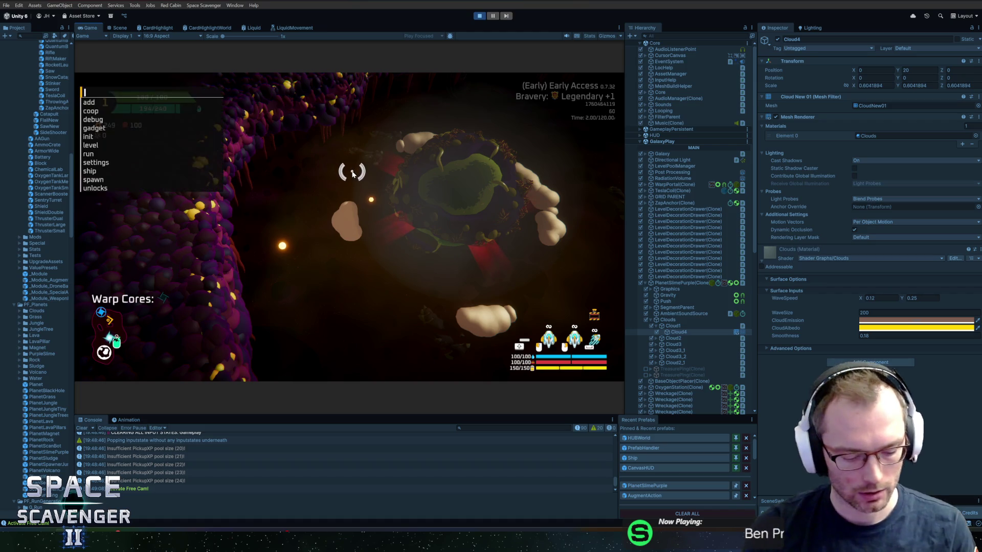
pyautogui.write('level pla')
pyautogui.press('BackSpace')
pyautogui.press('BackSpace')
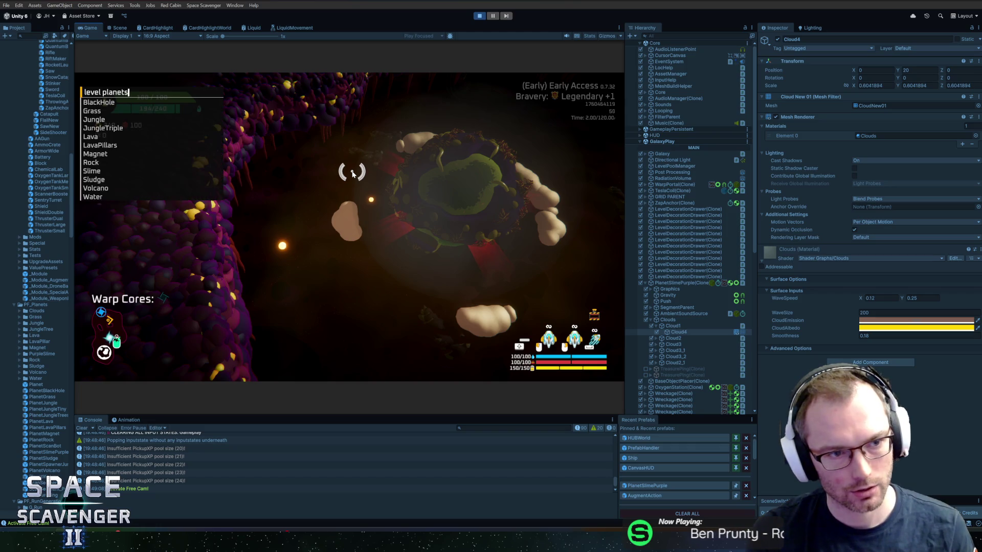
pyautogui.press('BackSpace')
pyautogui.press('BackSpace')
pyautogui.press('BackSpace')
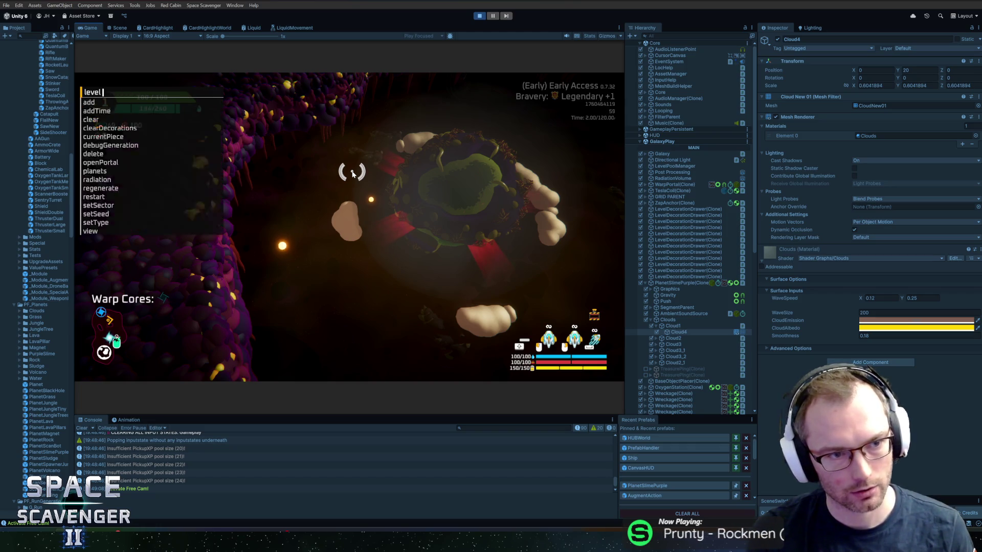
pyautogui.write('ex')
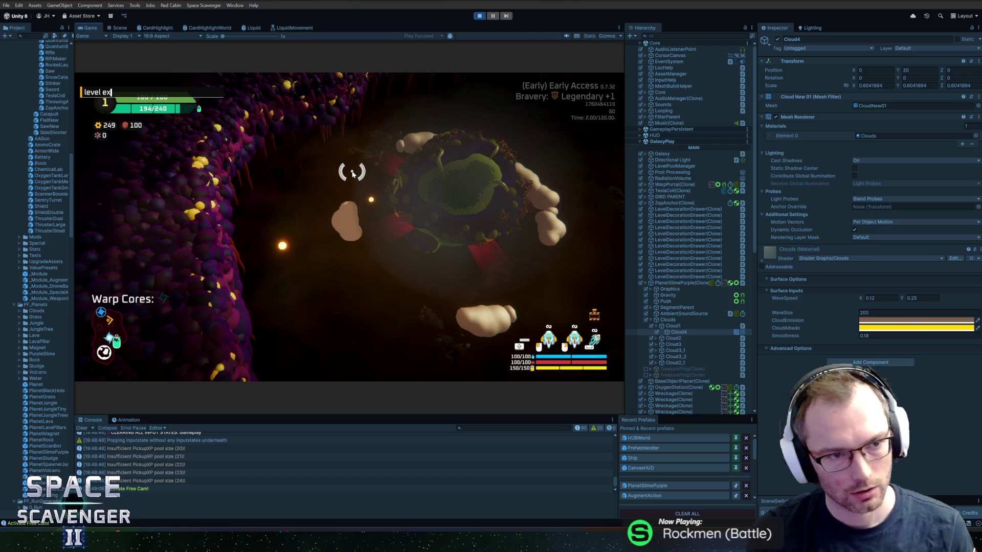
pyautogui.press('BackSpace')
pyautogui.press('BackSpace')
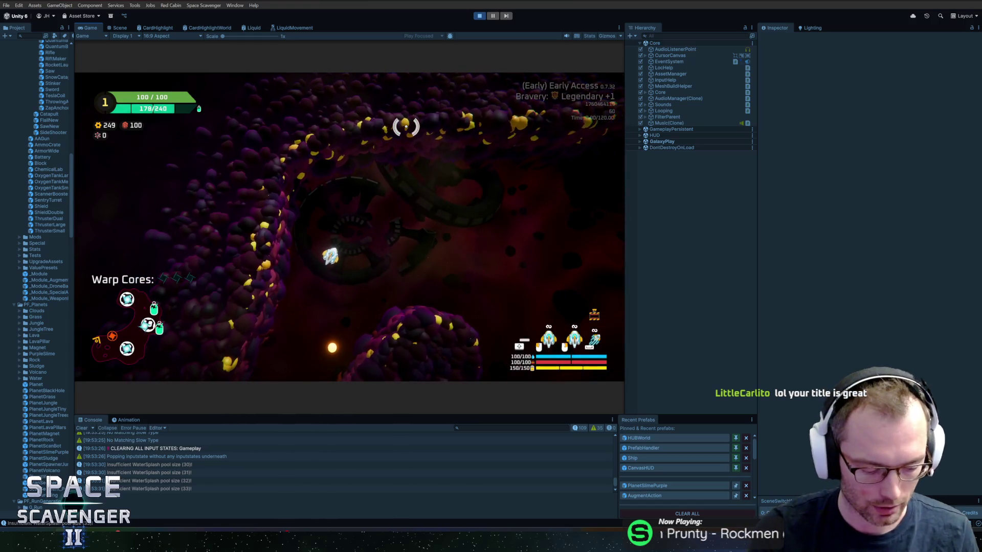
# Load the Slime planet level with the console command 'level planets Slime'
pyautogui.press('`')
pyautogui.write('level plane')
pyautogui.press('Tab')
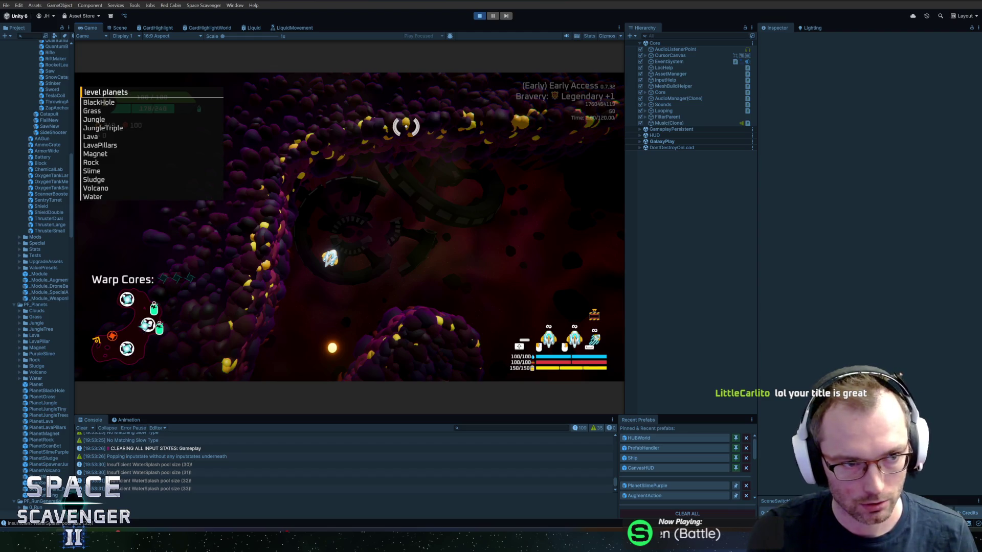
pyautogui.write('slim')
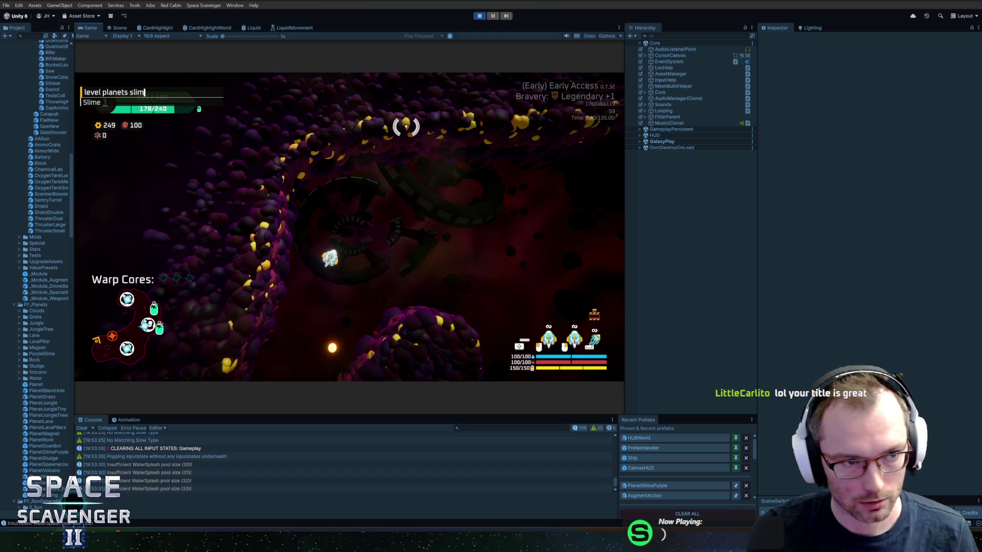
pyautogui.write('e')
pyautogui.press('Return')
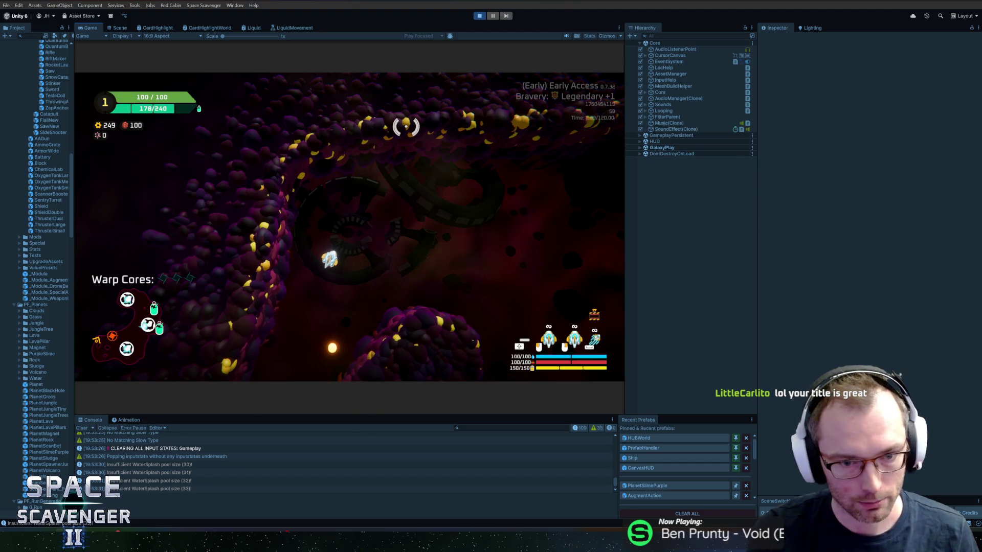
# Fly the ship around the green planet, fighting enemies and collecting a warp core
pyautogui.press('a')
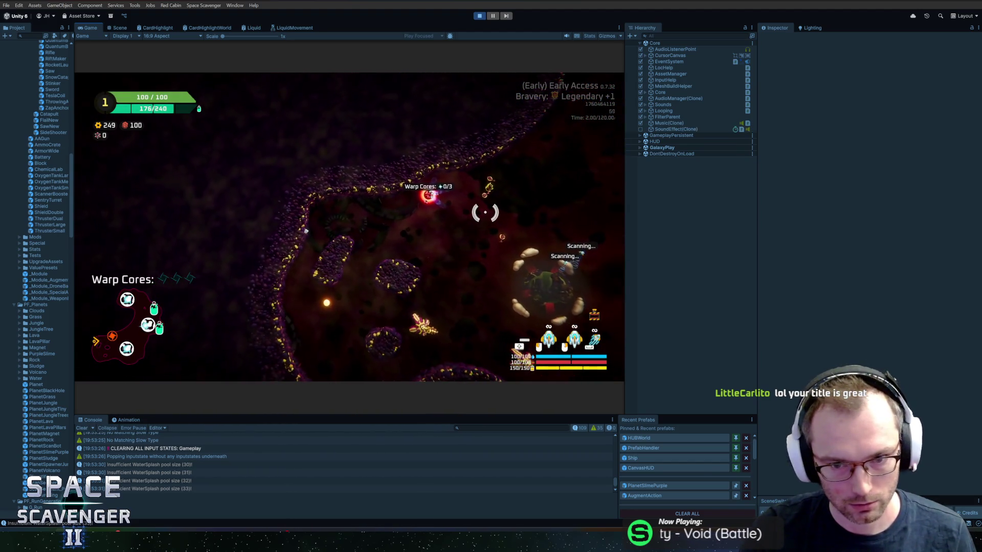
pyautogui.press('d')
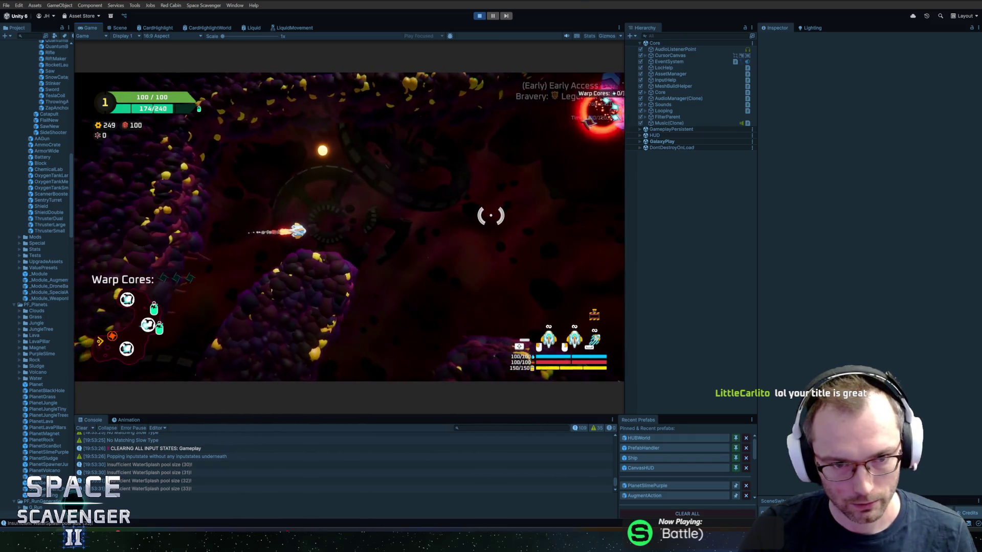
pyautogui.press('d')
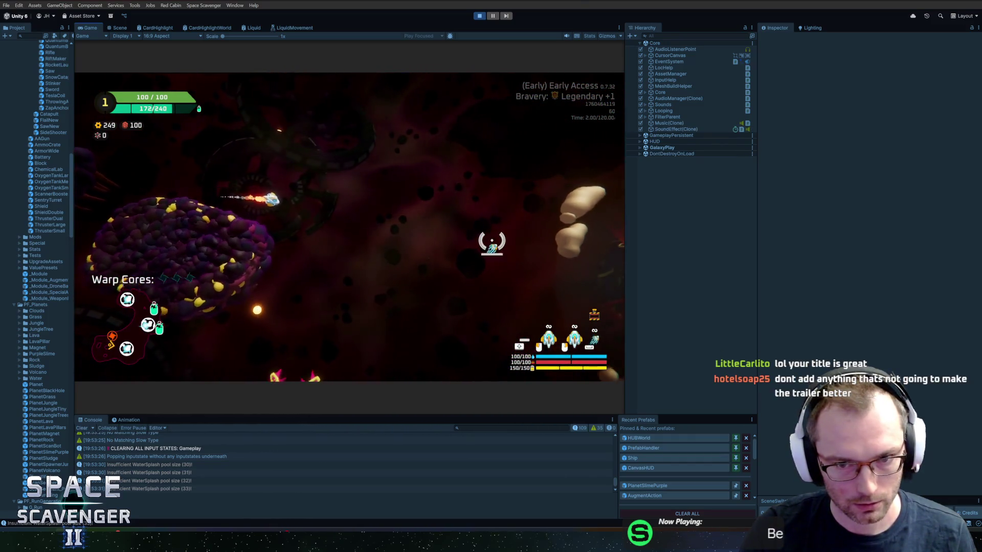
pyautogui.press('d')
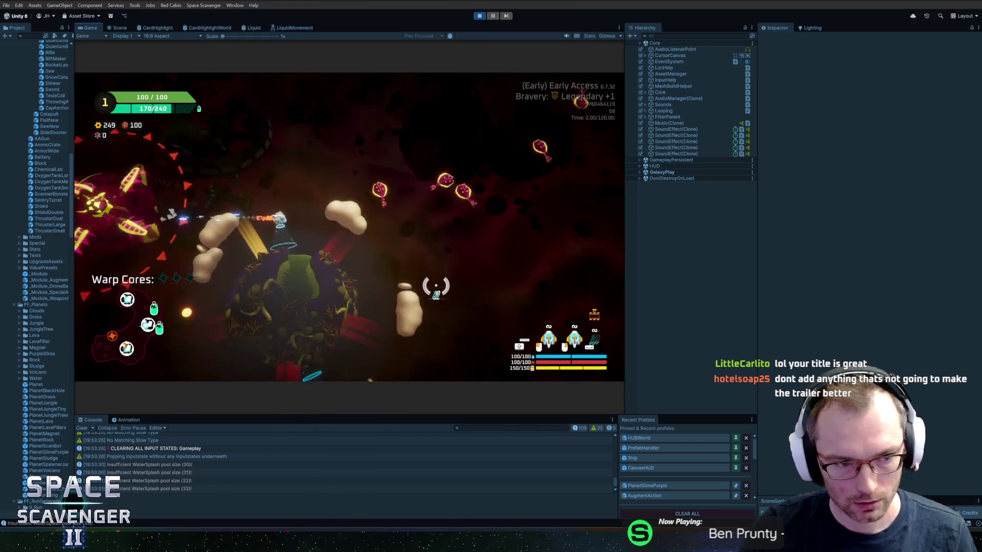
pyautogui.press('a')
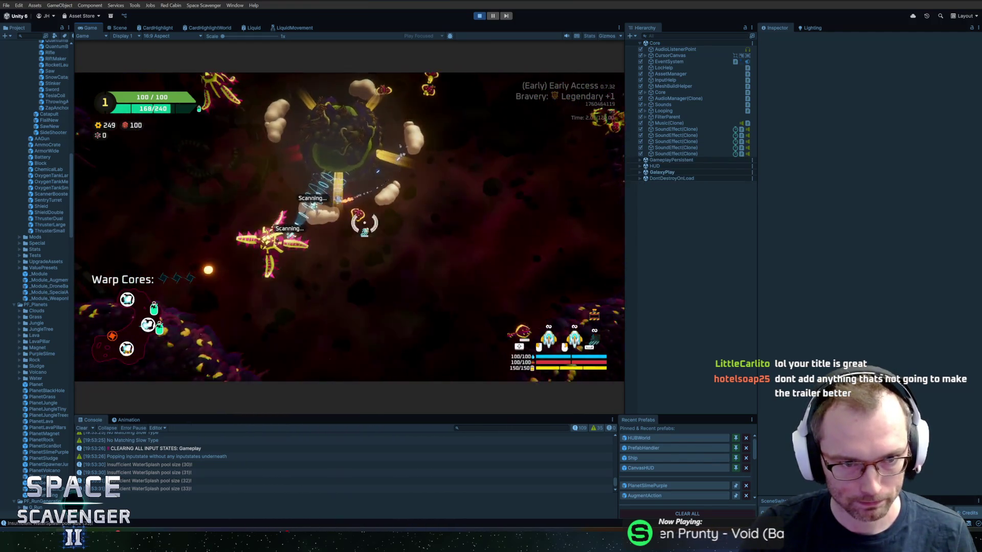
pyautogui.press('w')
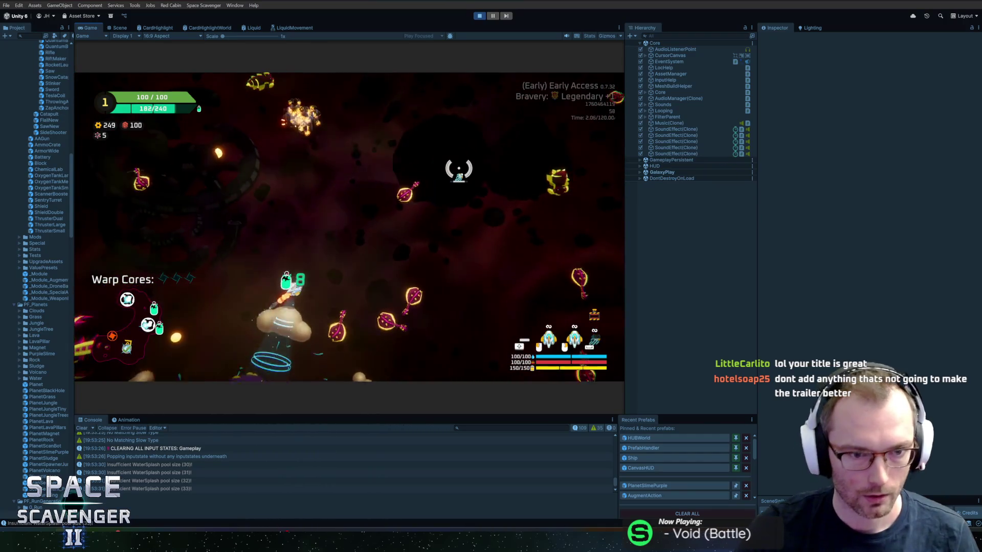
pyautogui.press('a')
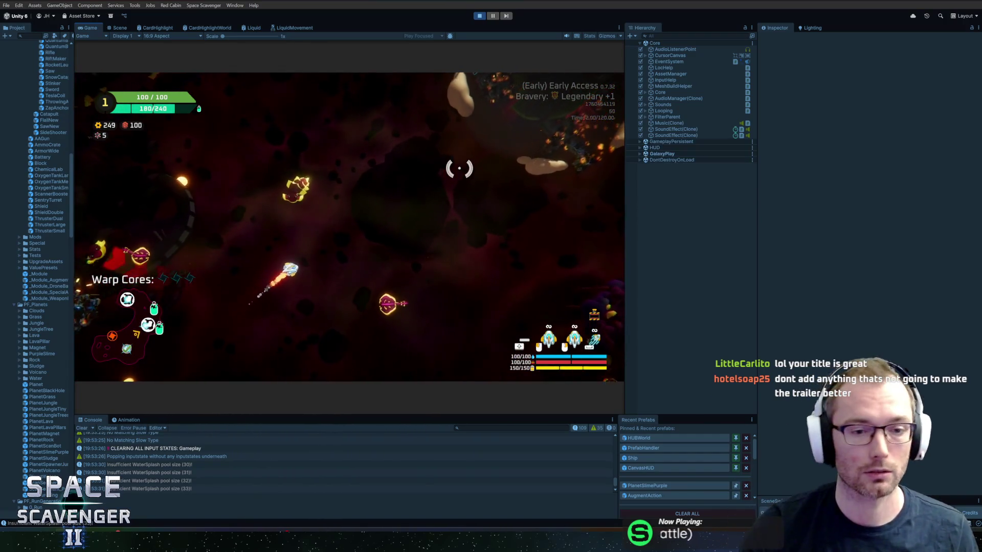
pyautogui.press('w')
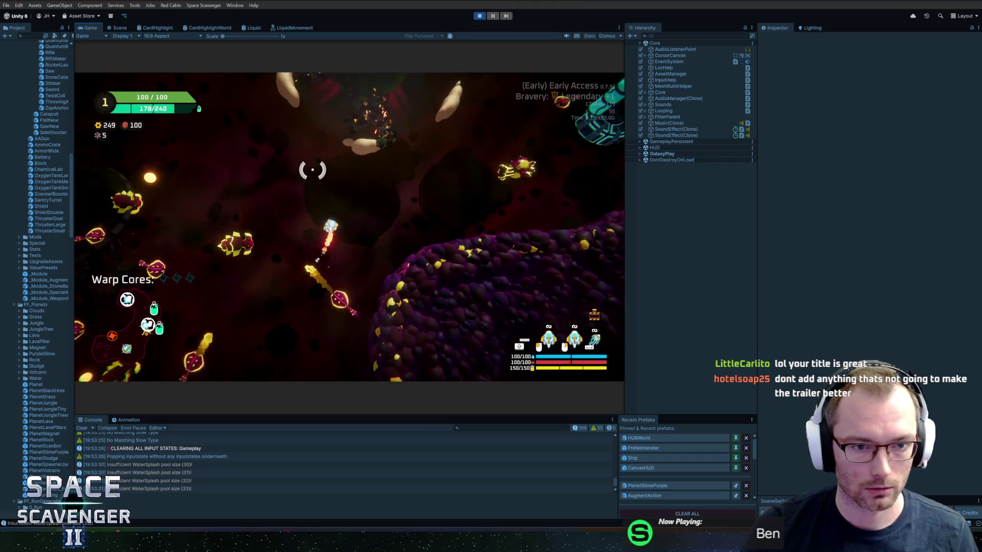
pyautogui.press('w')
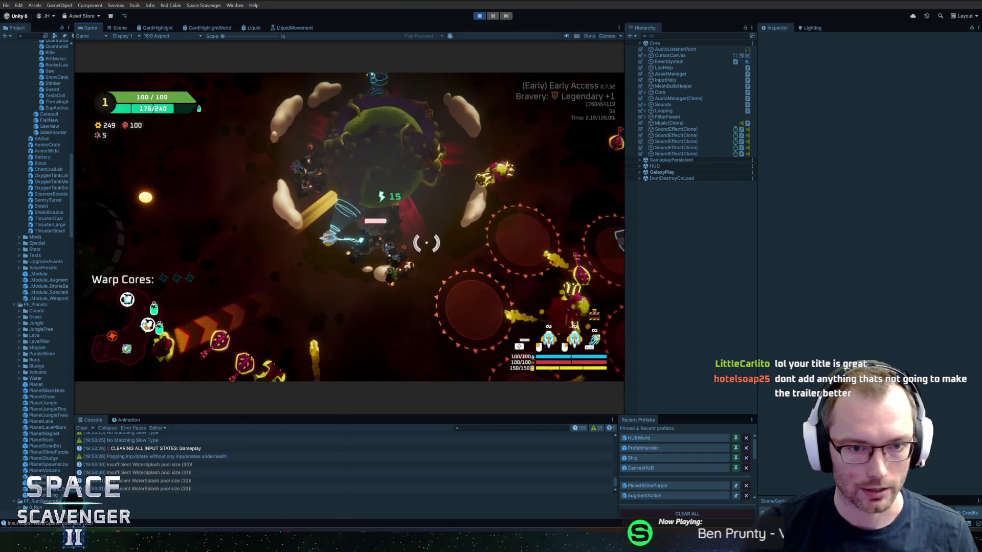
pyautogui.press('w')
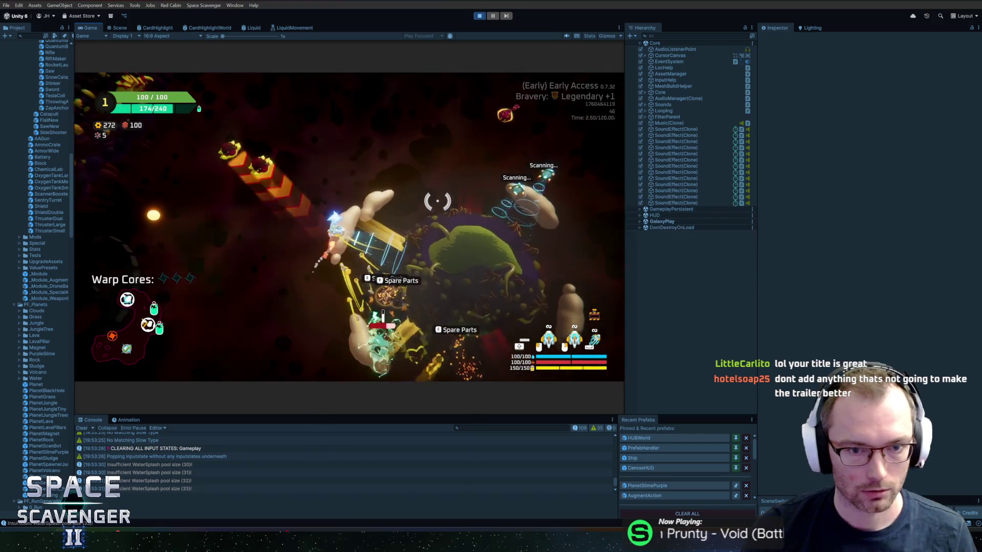
pyautogui.press('w')
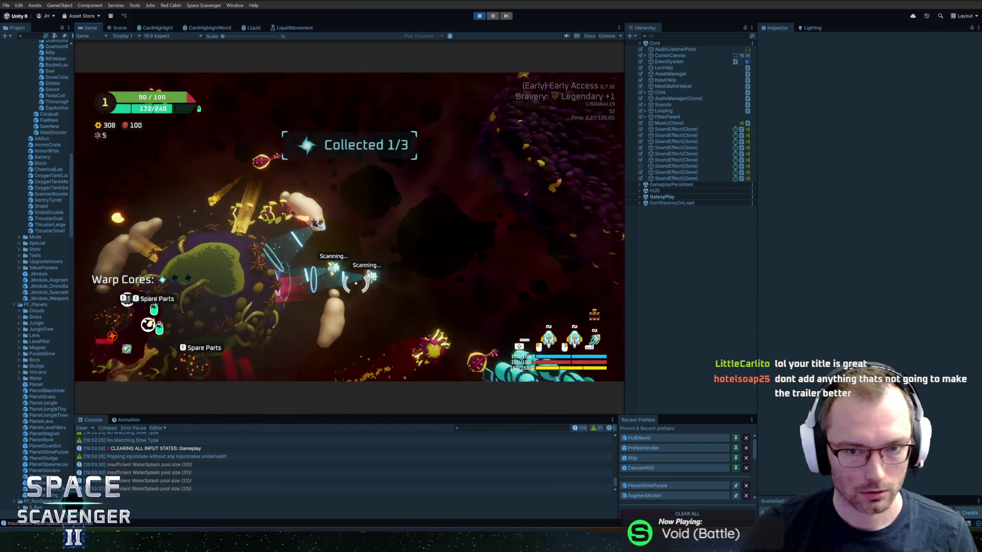
pyautogui.press('w')
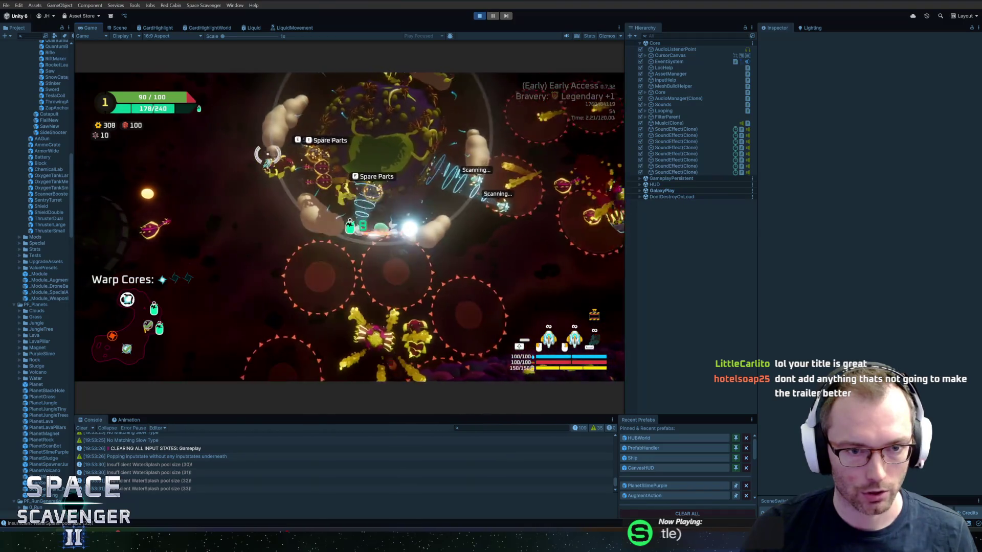
pyautogui.press('a')
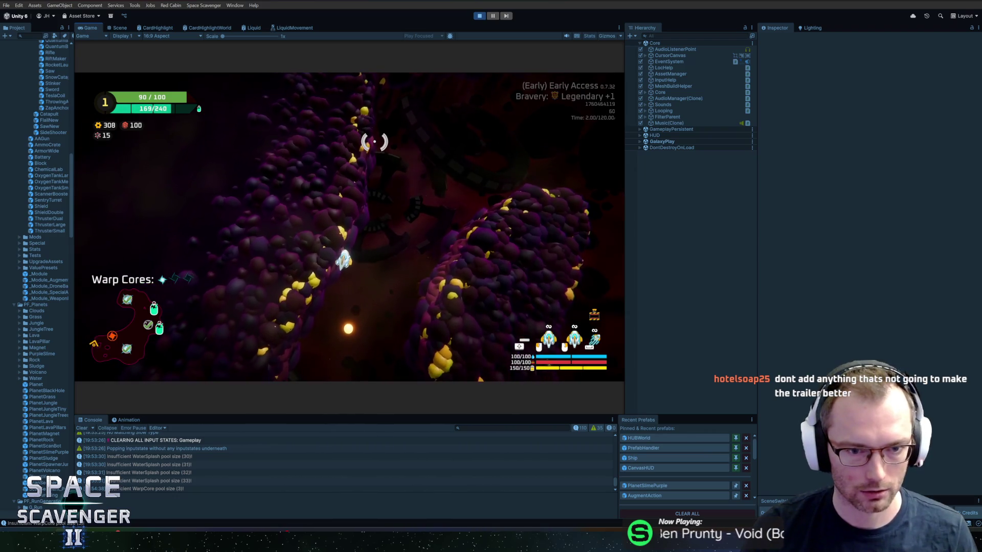
# Run 'debug freeCam 1', 'debug hideUI all' and 'debug freeCam 0' in the debug console
pyautogui.press('`')
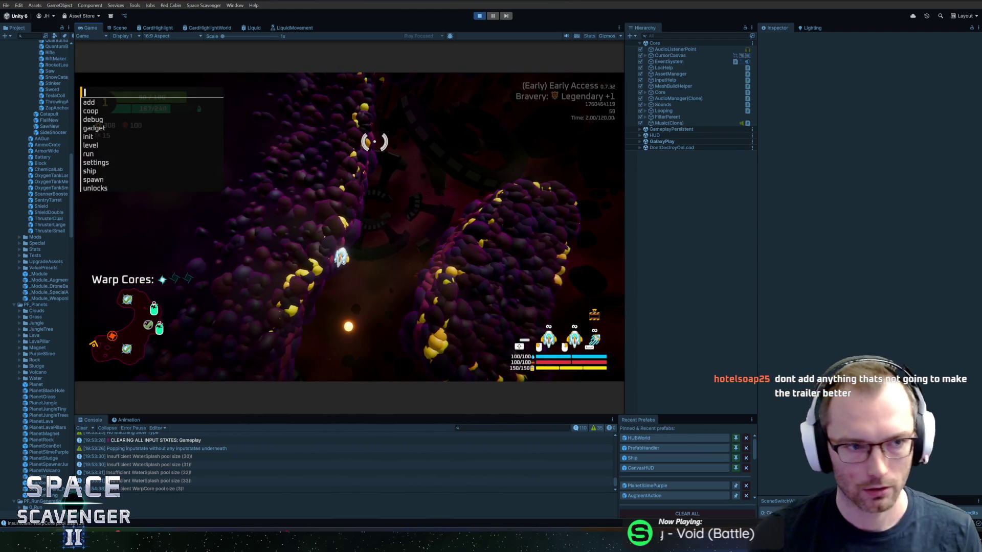
pyautogui.write('debug freeCam 1')
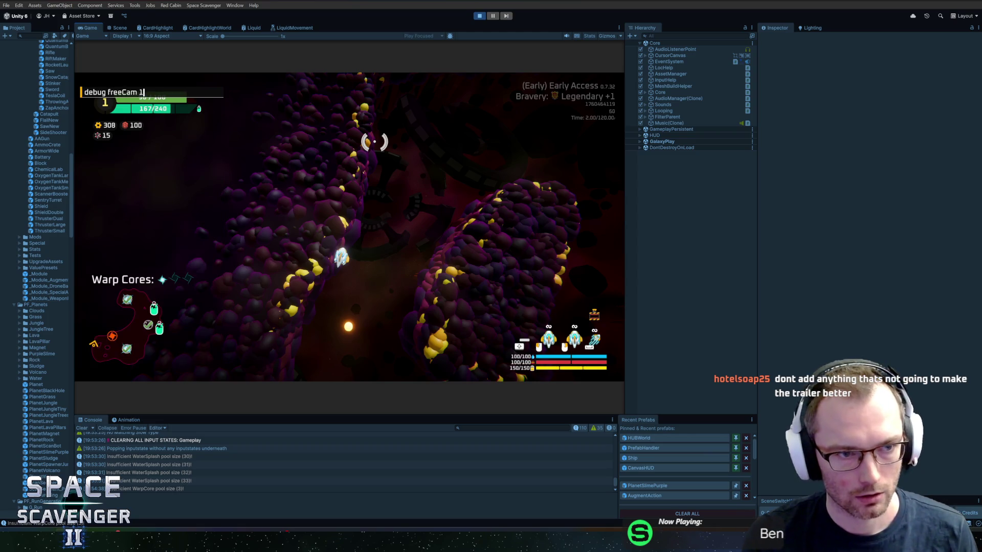
pyautogui.press('Return')
pyautogui.write('debug hideUI ')
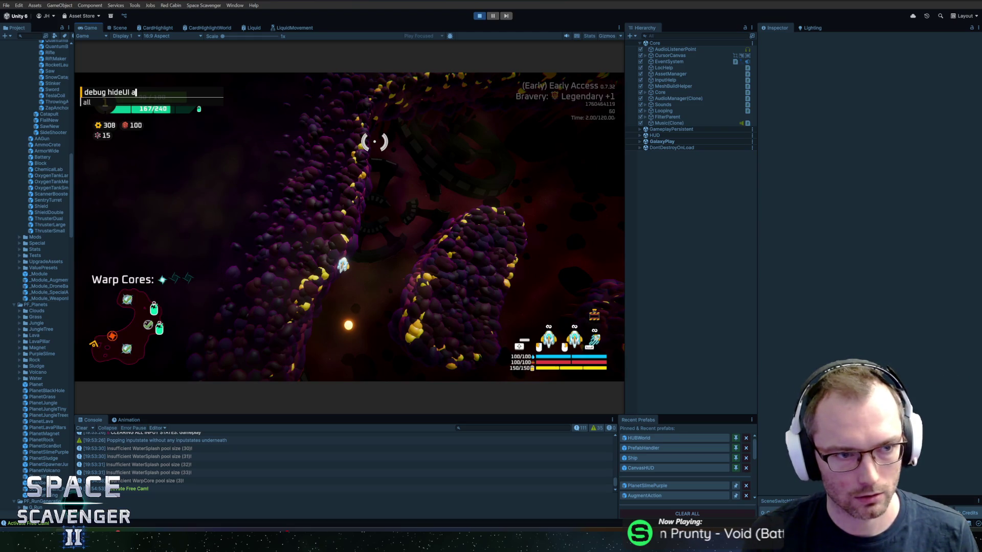
pyautogui.write('l')
pyautogui.press('Return')
pyautogui.write('debug freeCam 0')
pyautogui.press('Return')
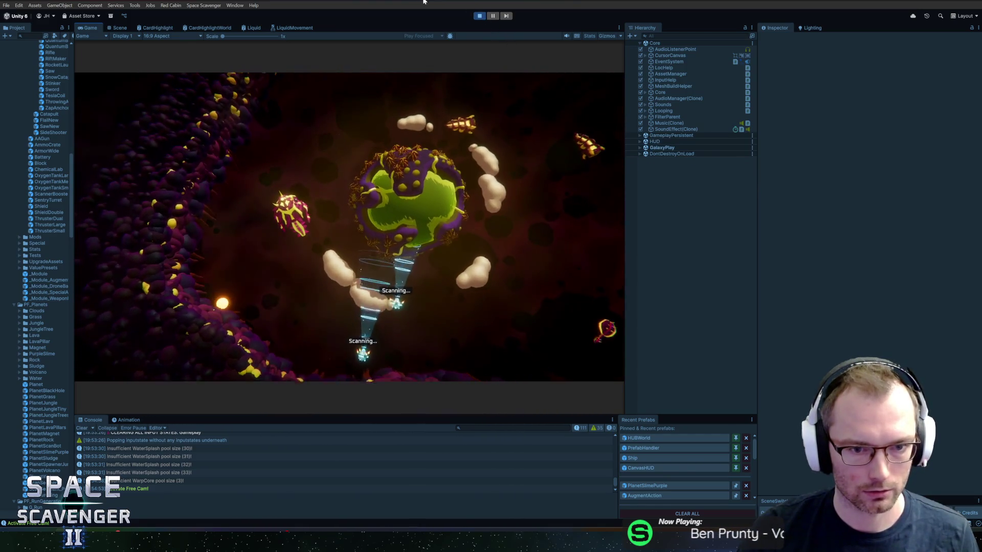
# Deactivate the six scan bot objects found by searching 'scanbot' in the Hierarchy
pyautogui.click(690, 36)
pyautogui.write('scanb')
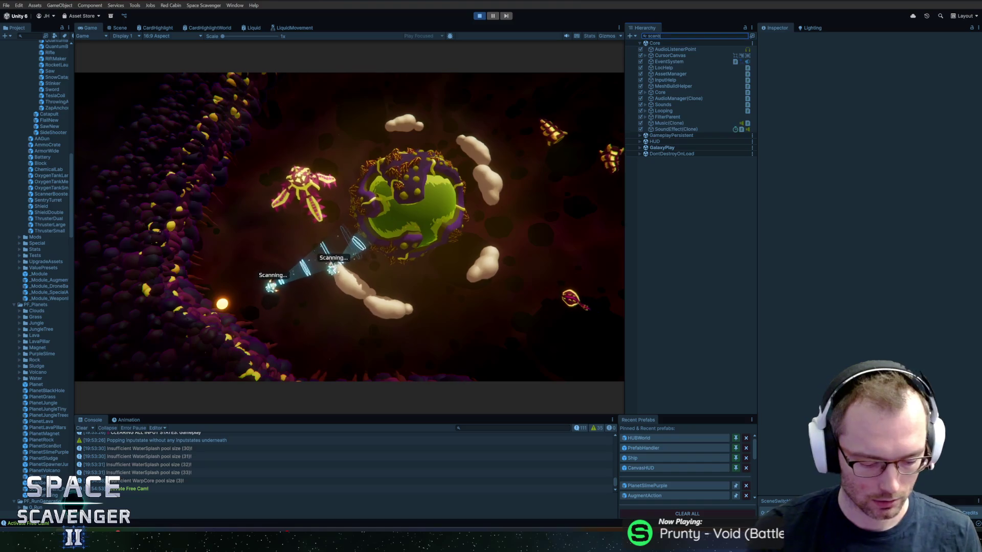
pyautogui.write('ot')
pyautogui.click(685, 50)
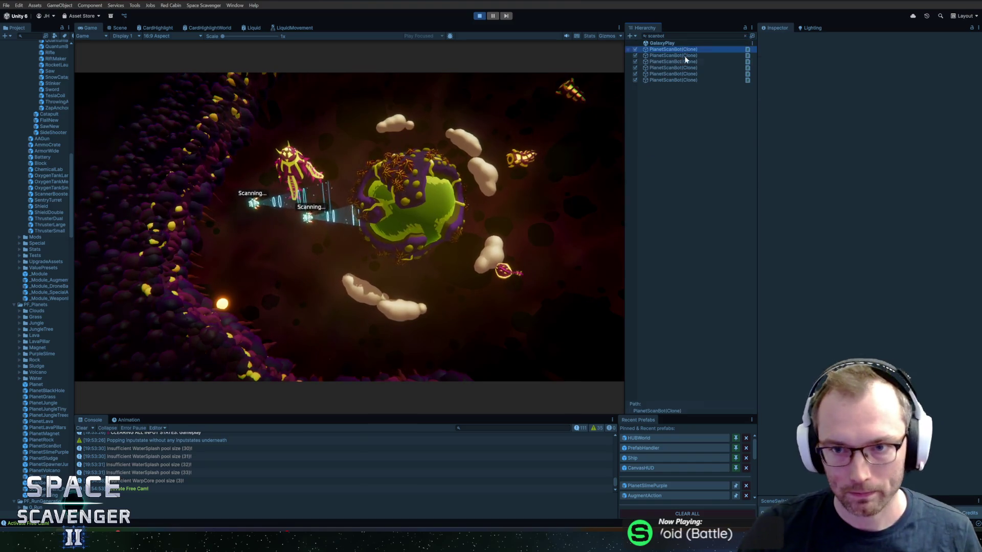
pyautogui.keyDown('shift'); pyautogui.click(673, 79); pyautogui.keyUp('shift')
pyautogui.click(778, 39)
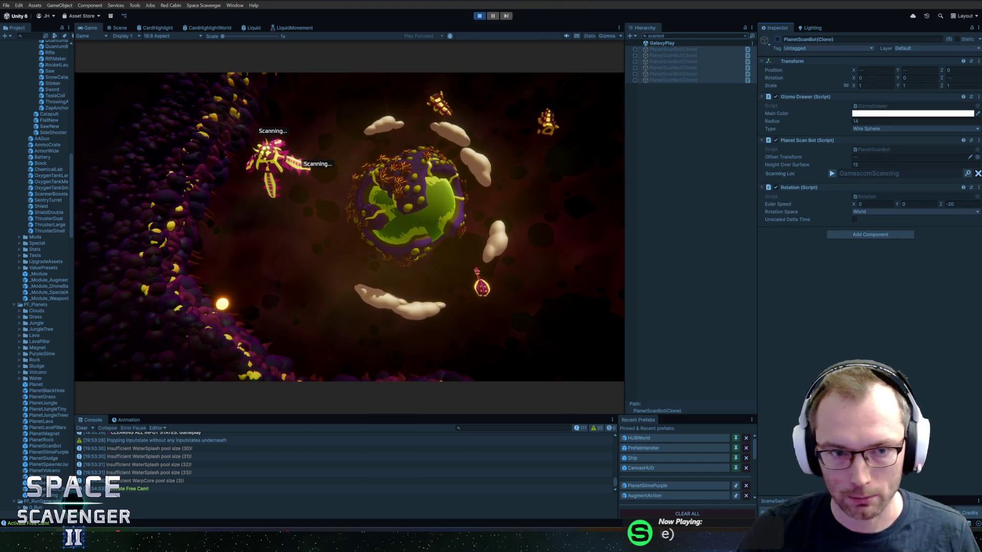
# Deactivate the ten Tooltip(Clone) objects found by searching 'tooltip'
pyautogui.write('tooltip')
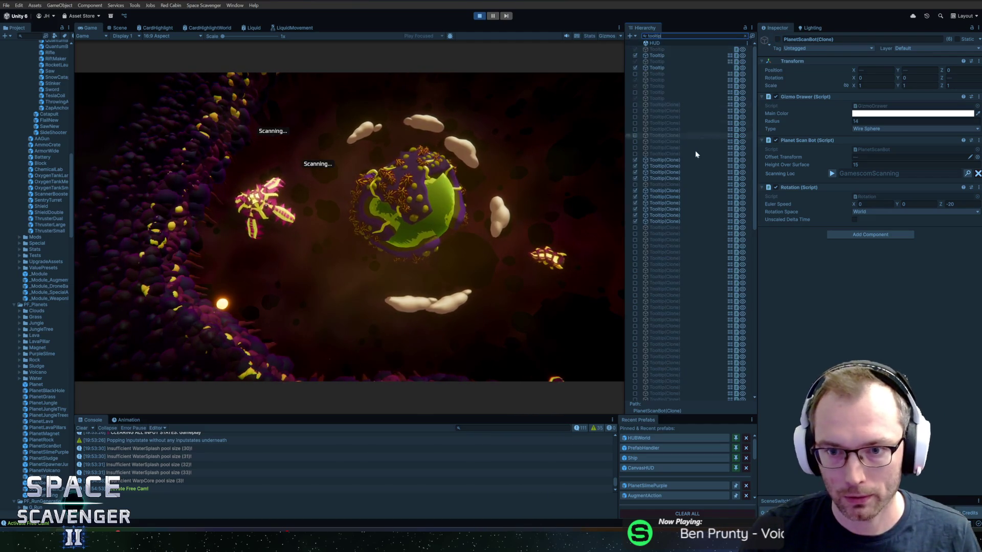
pyautogui.click(688, 160)
pyautogui.keyDown('shift'); pyautogui.click(680, 177); pyautogui.keyUp('shift')
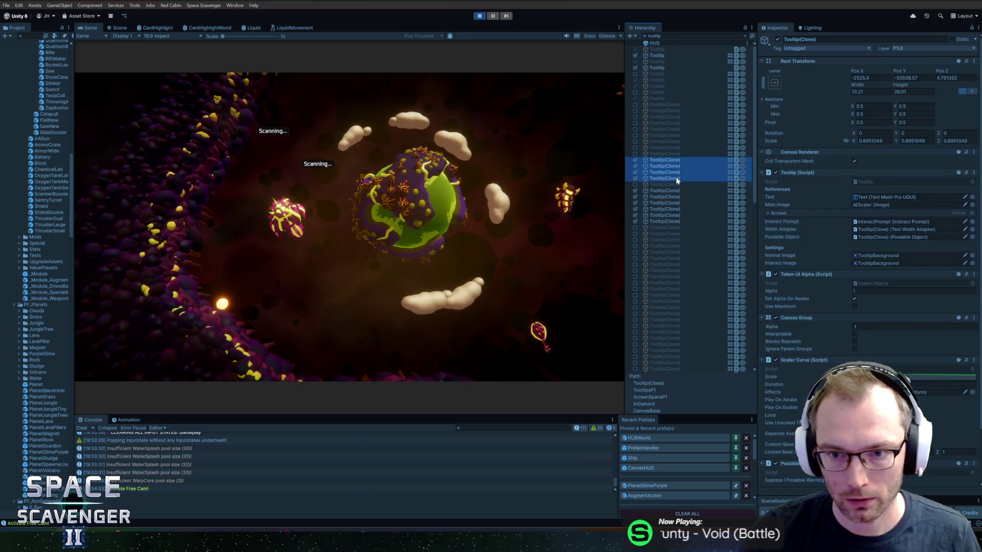
pyautogui.click(778, 39)
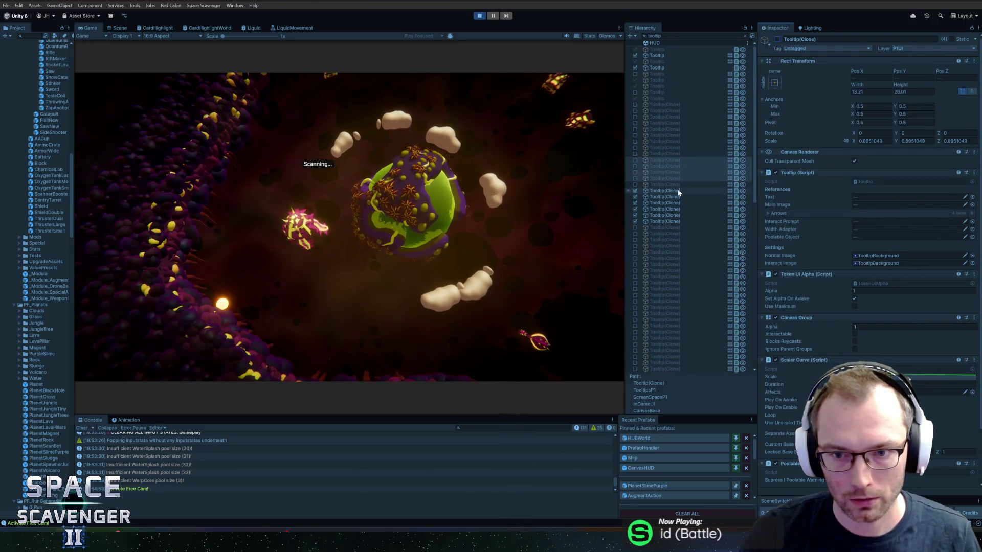
pyautogui.click(675, 193)
pyautogui.keyDown('shift'); pyautogui.click(667, 219); pyautogui.keyUp('shift')
pyautogui.click(778, 39)
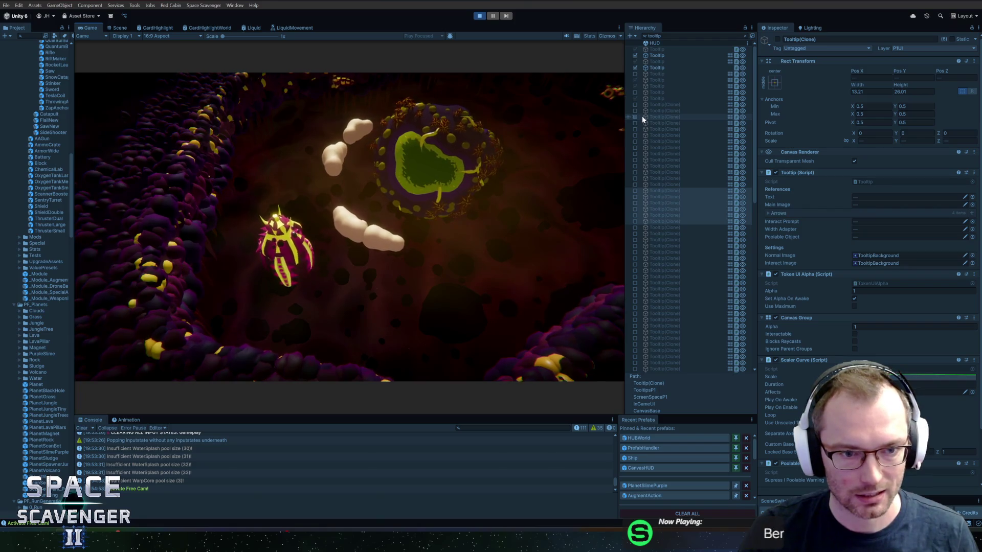
# Capture a single JPEG still of the Game view at QHD 1440p with the Recorder
pyautogui.hotkey('ctrl', 'F10')
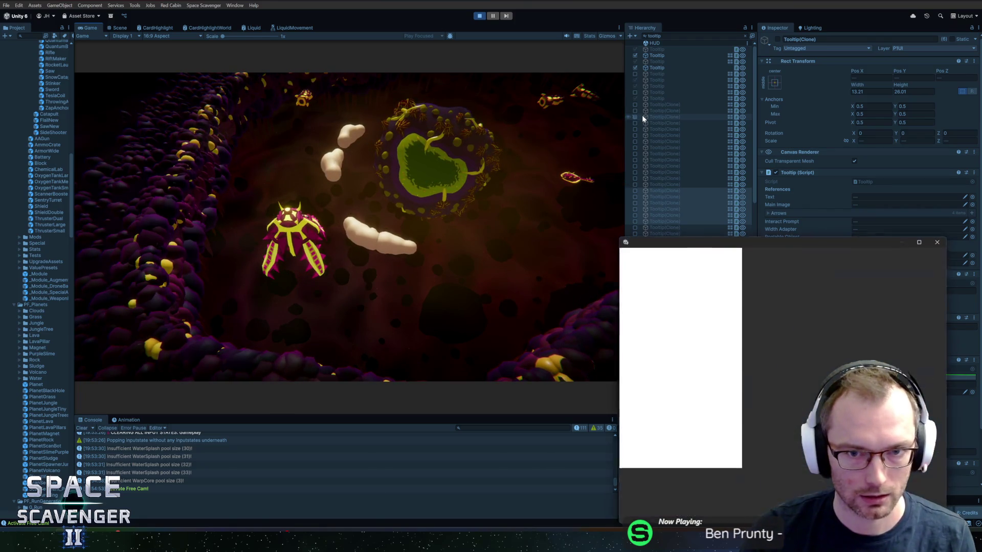
pyautogui.moveTo(743, 244); pyautogui.dragTo(795, 213)
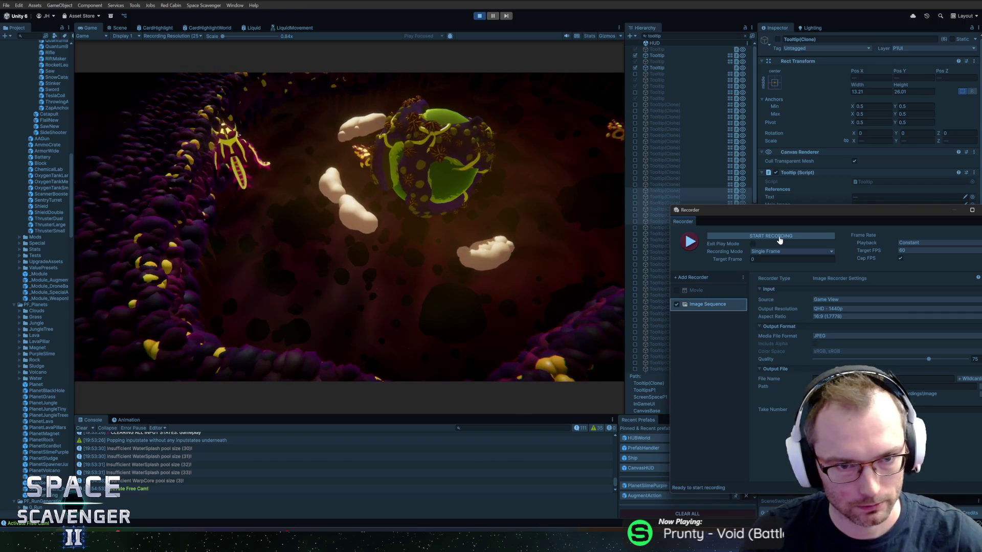
pyautogui.click(779, 237)
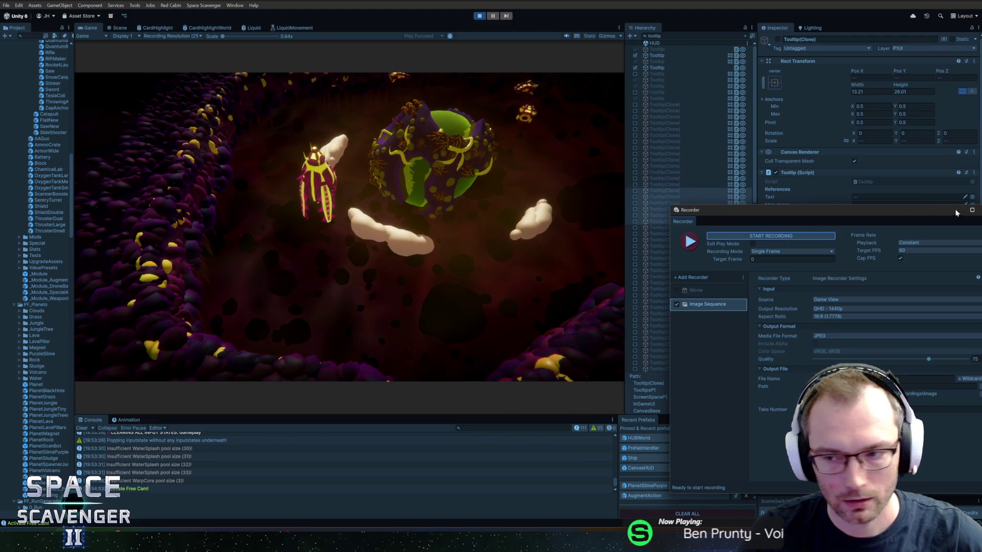
pyautogui.moveTo(949, 212); pyautogui.dragTo(906, 189)
pyautogui.click(453, 170)
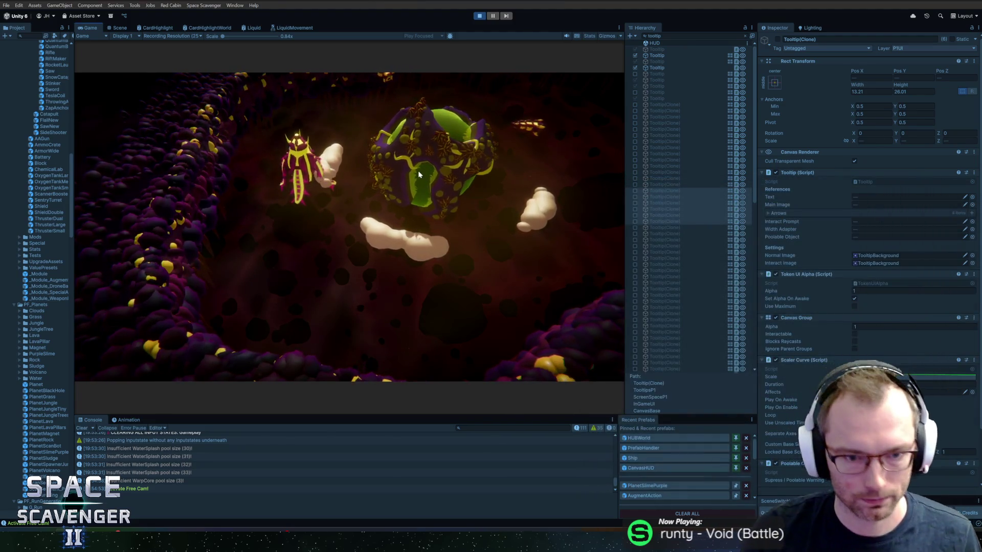
pyautogui.hotkey('alt', 'Tab')
pyautogui.hotkey('alt', 'Tab')
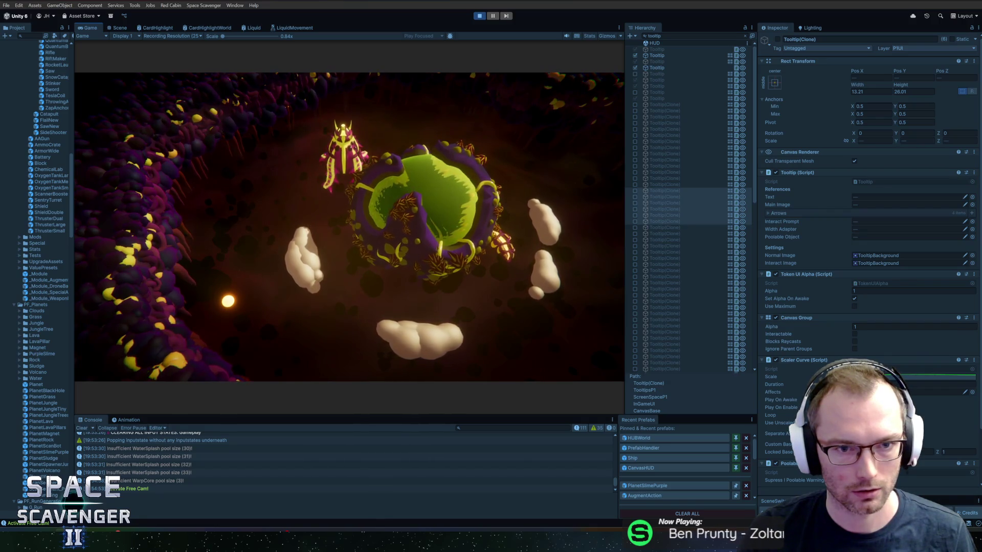
# Capture three more slime planet stills (takes 55–57) from the Recorder as the camera moves
pyautogui.hotkey('ctrl', 'F10')
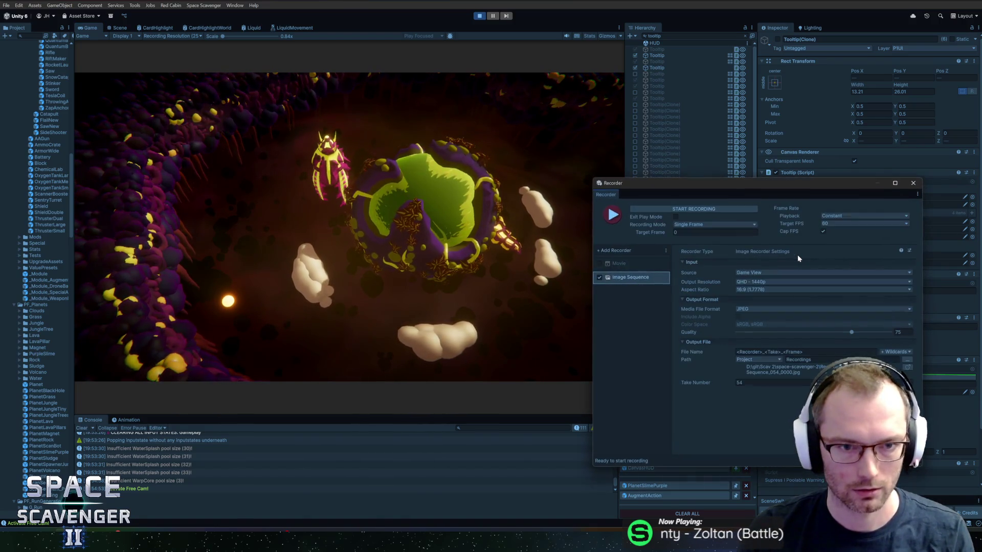
pyautogui.moveTo(728, 187); pyautogui.dragTo(767, 164)
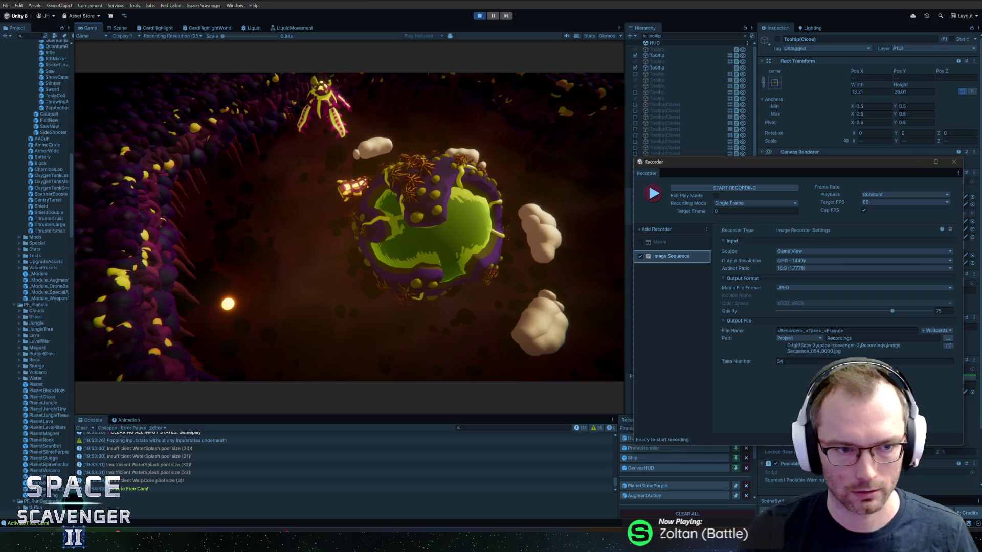
pyautogui.click(724, 188)
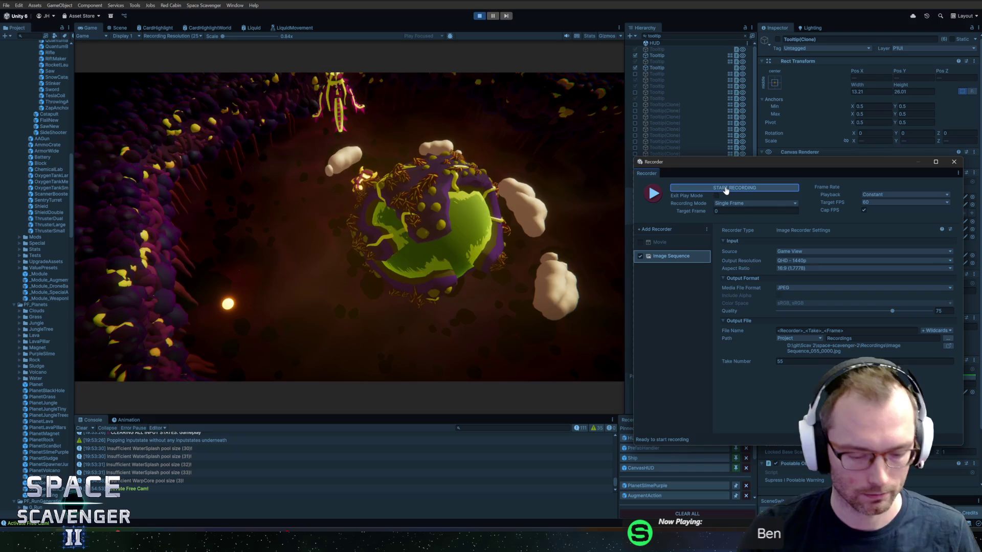
pyautogui.click(705, 189)
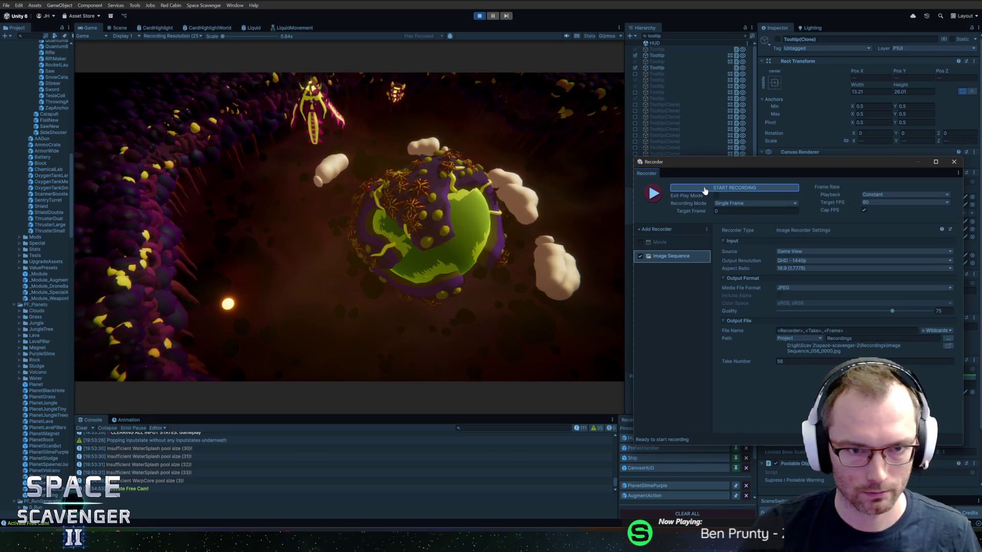
pyautogui.click(723, 189)
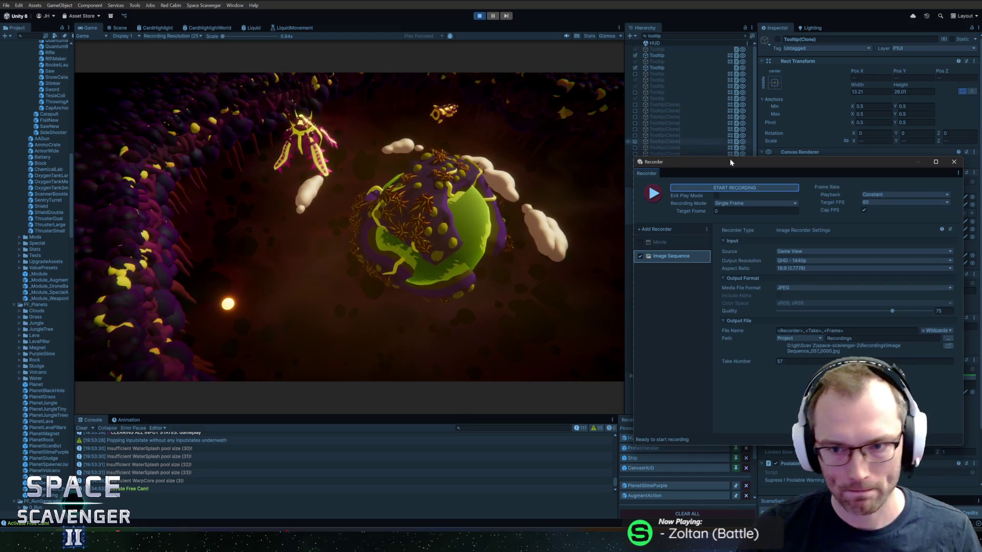
pyautogui.hotkey('alt', 'Tab')
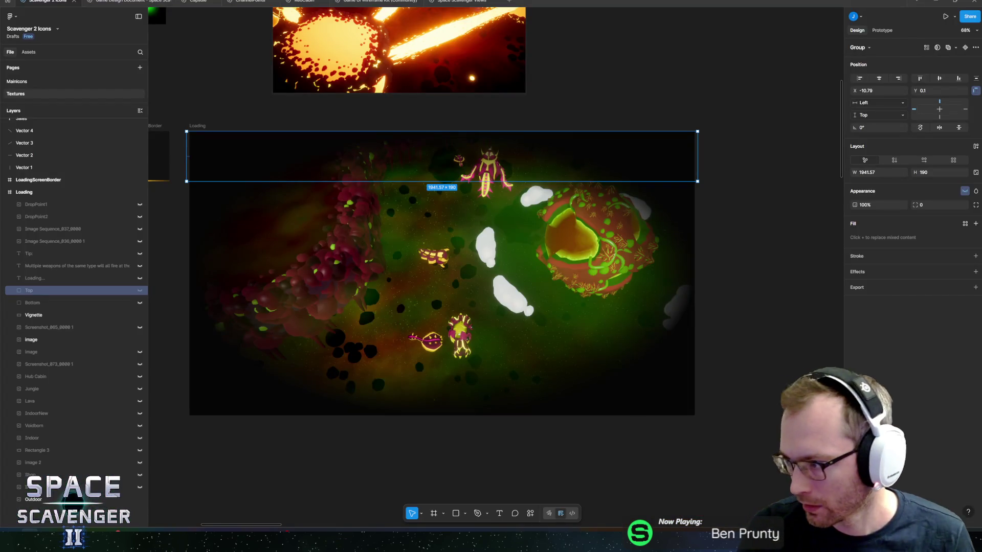
# Drop the captured slime still into the Loading frame, aligned to its left edge
pyautogui.moveTo(774, 336)
pyautogui.mouseDown()
pyautogui.moveTo(454, 438)
pyautogui.moveTo(463, 424)
pyautogui.moveTo(427, 261)
pyautogui.moveTo(451, 333)
pyautogui.mouseUp()
pyautogui.moveTo(314, 261); pyautogui.dragTo(281, 243)
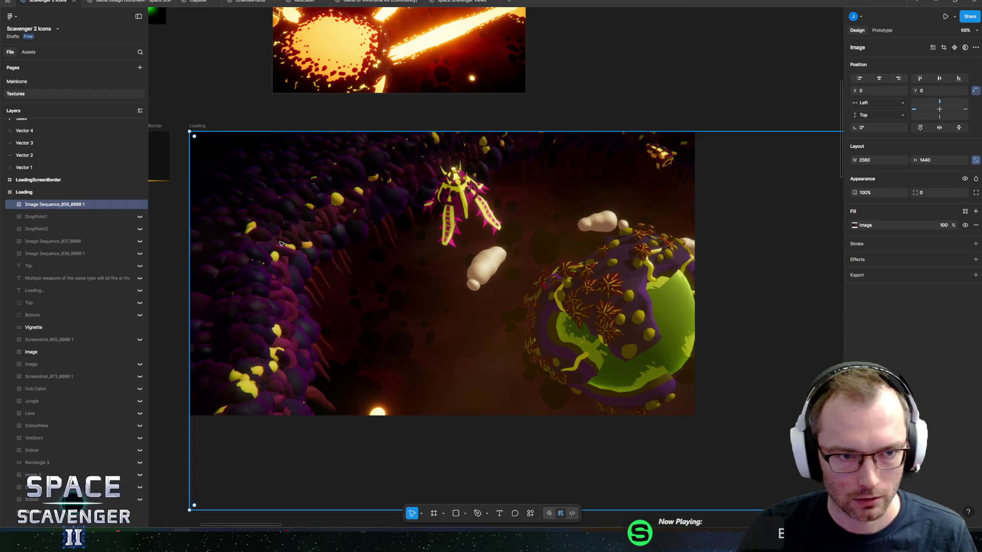
pyautogui.hotkey('alt', 'Tab')
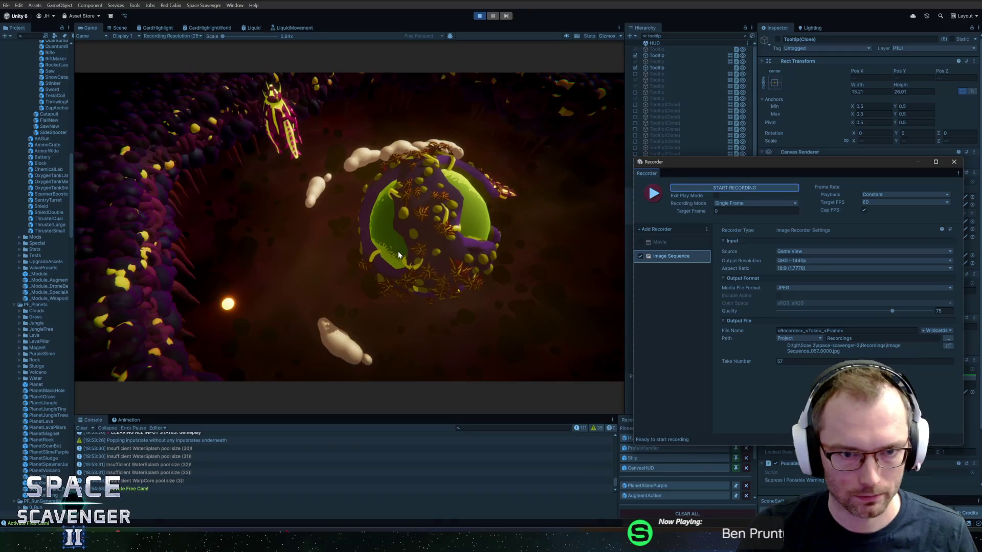
# Lock the ship's oxygen in the running game with the 'debug oxygen lock' console command
pyautogui.press('`')
pyautogui.write('debug oxygen lock')
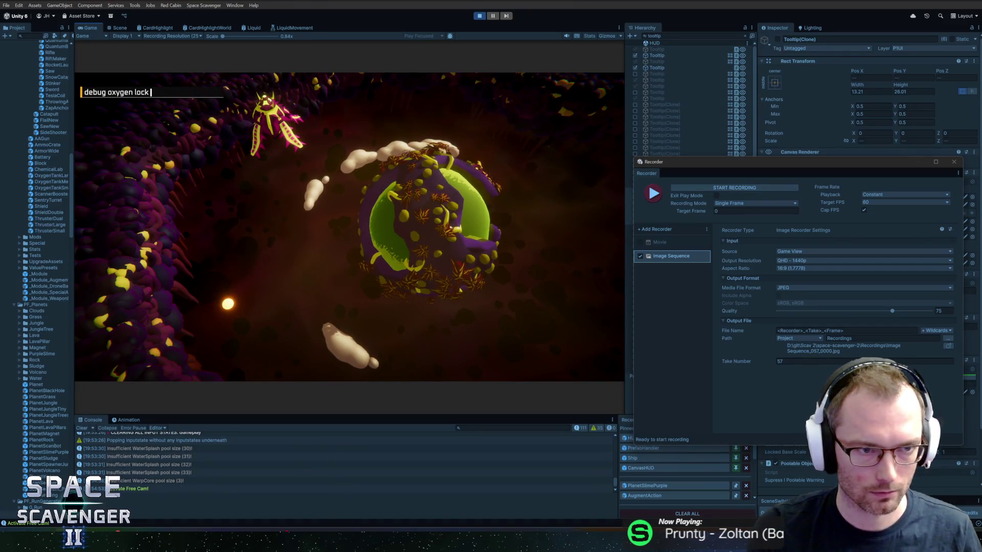
pyautogui.press('Return')
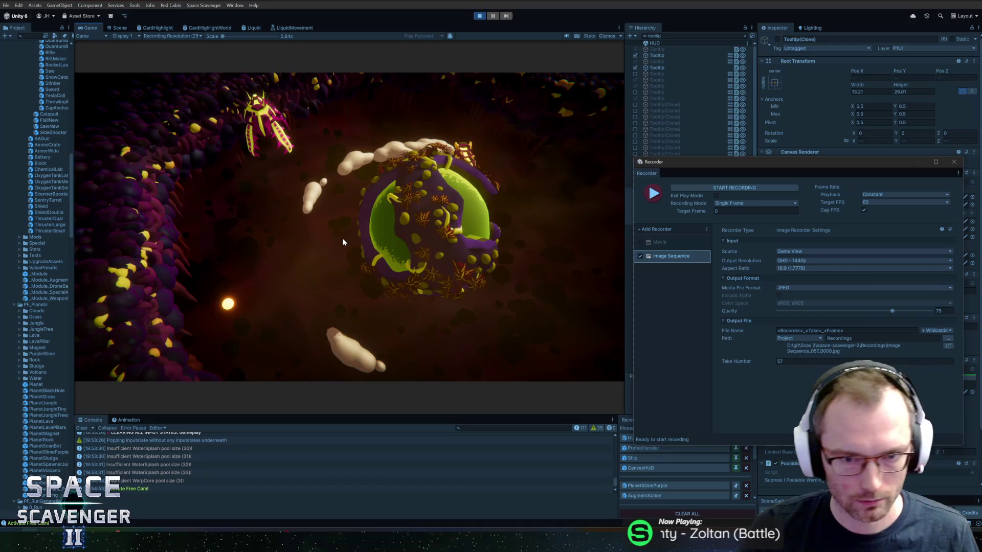
pyautogui.hotkey('alt', 'Tab')
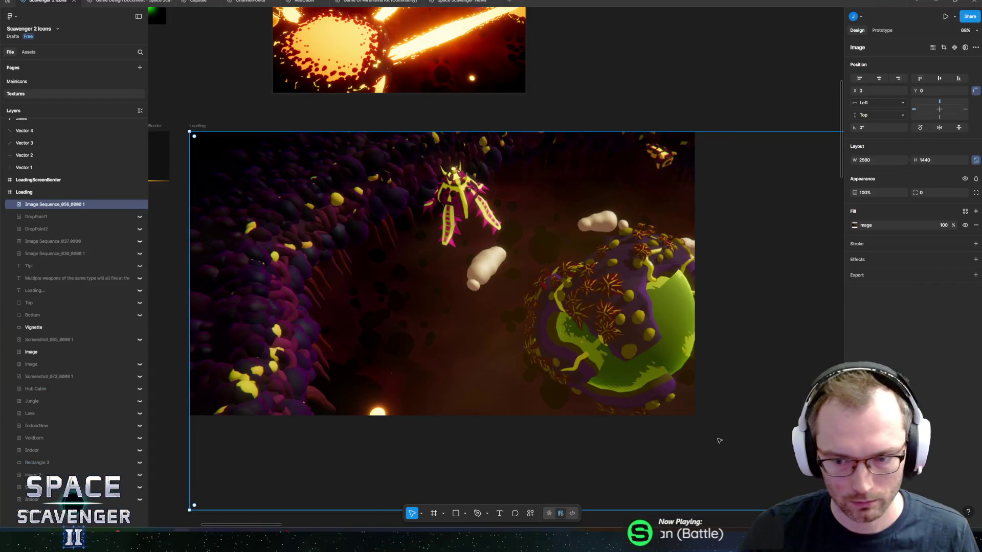
# Scale the placed slime image in the Loading frame down to 1920×1080
pyautogui.scroll(-3, 719, 438)
pyautogui.moveTo(822, 489); pyautogui.dragTo(698, 419)
pyautogui.scroll(5, 525, 343)
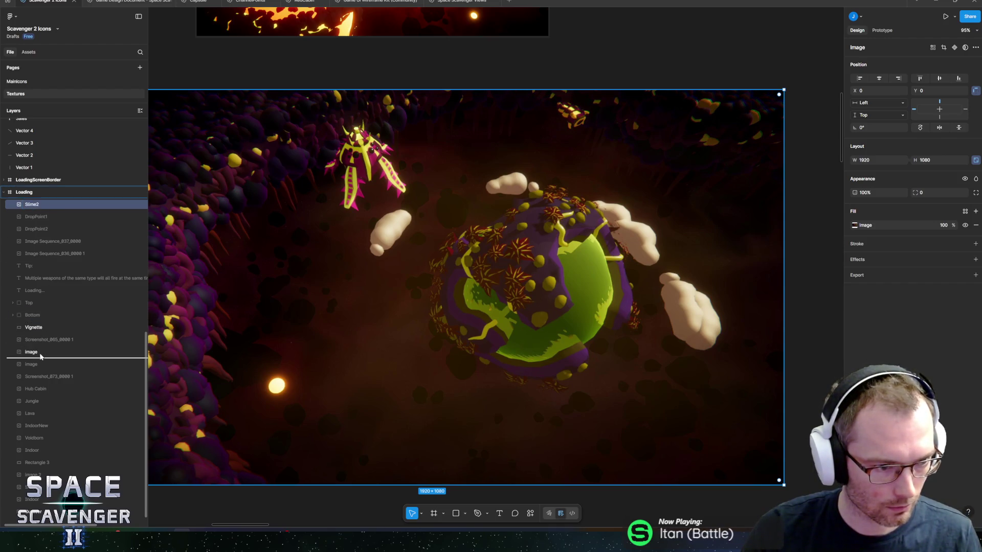
# Move Slime2 below the old green 'image' layer, hide that layer, and select the Loading frame
pyautogui.moveTo(41, 356); pyautogui.dragTo(41, 358)
pyautogui.click(140, 339)
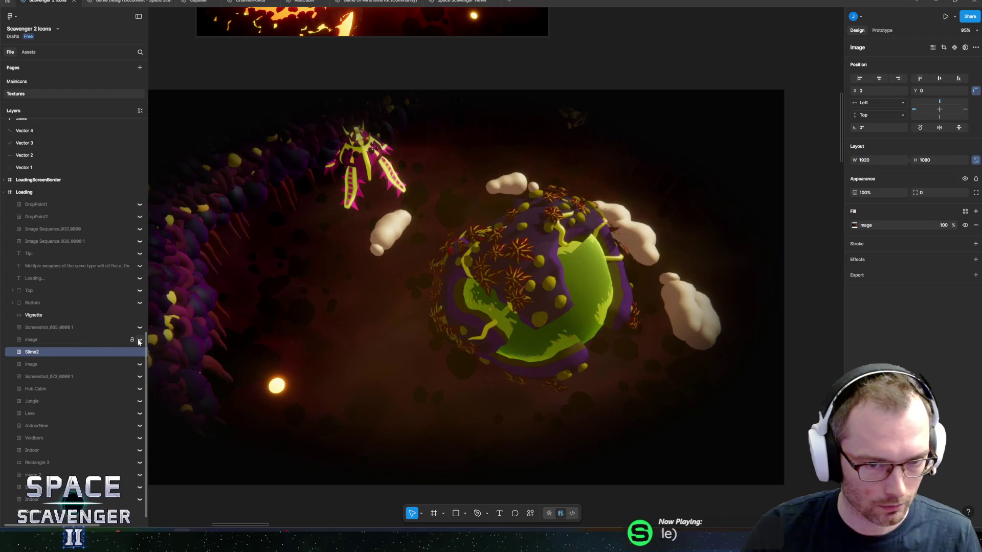
pyautogui.press('-')
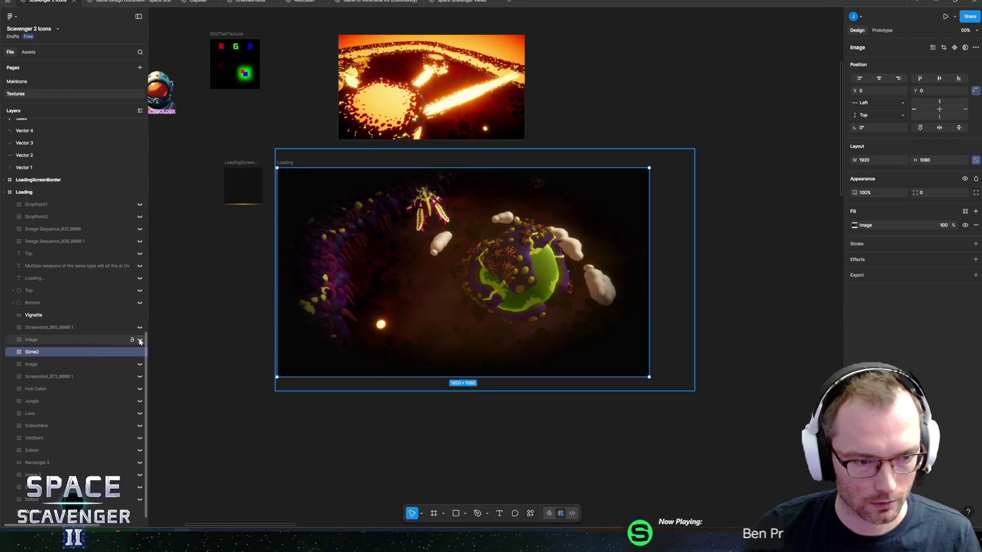
pyautogui.click(140, 340)
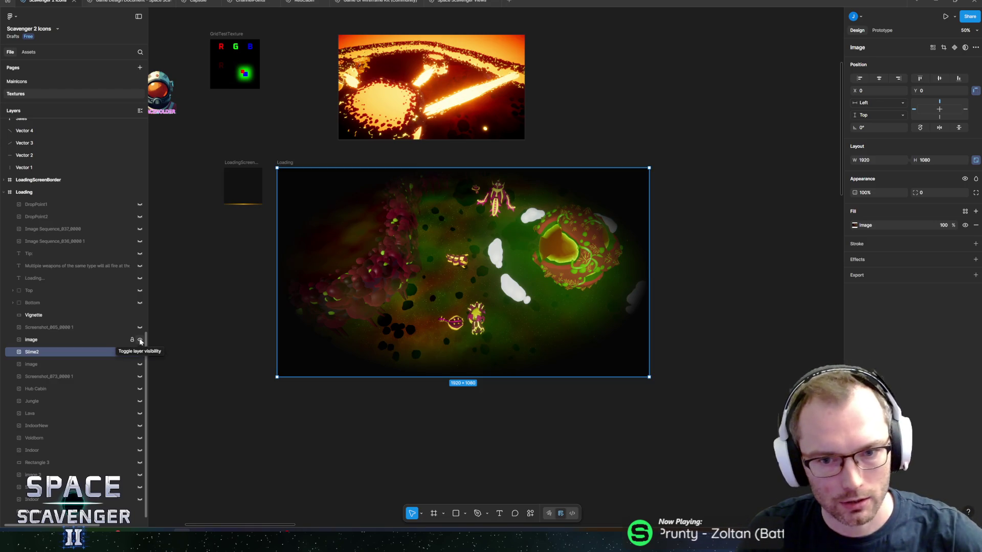
pyautogui.click(140, 340)
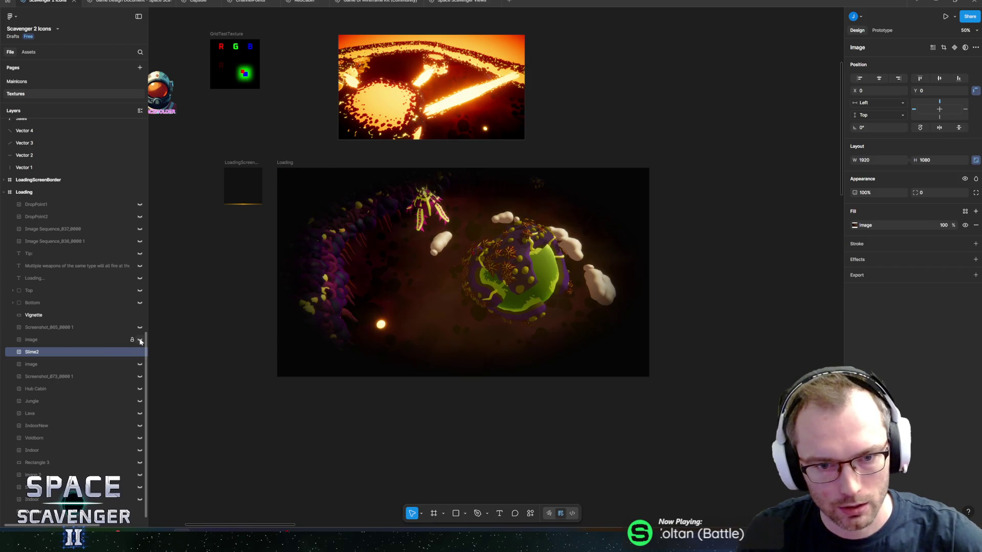
pyautogui.click(140, 339)
pyautogui.click(140, 340)
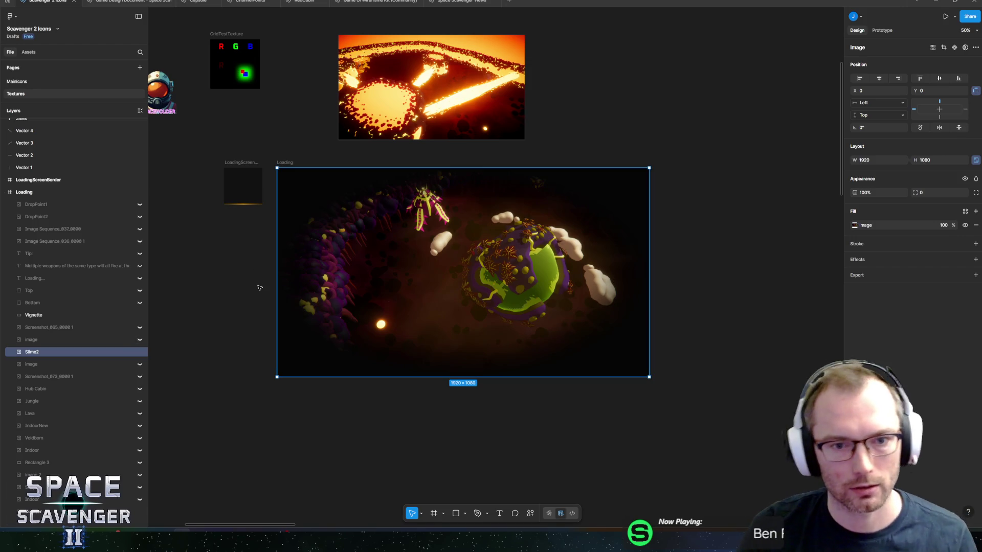
pyautogui.click(284, 162)
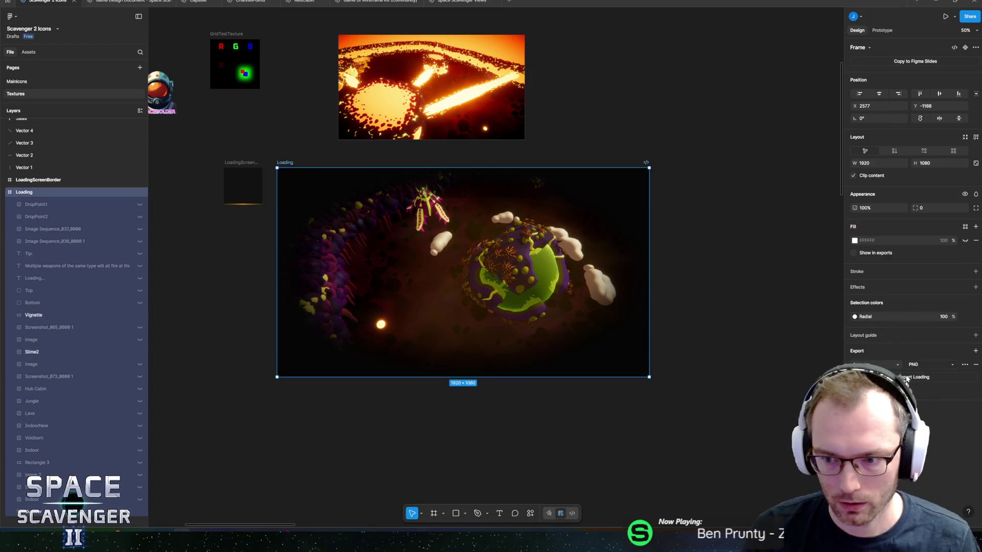
# Export the Loading frame as PNG, overwriting SlimeLoading.png in the Loading folder
pyautogui.hotkey('ctrl', 'shift', 'e')
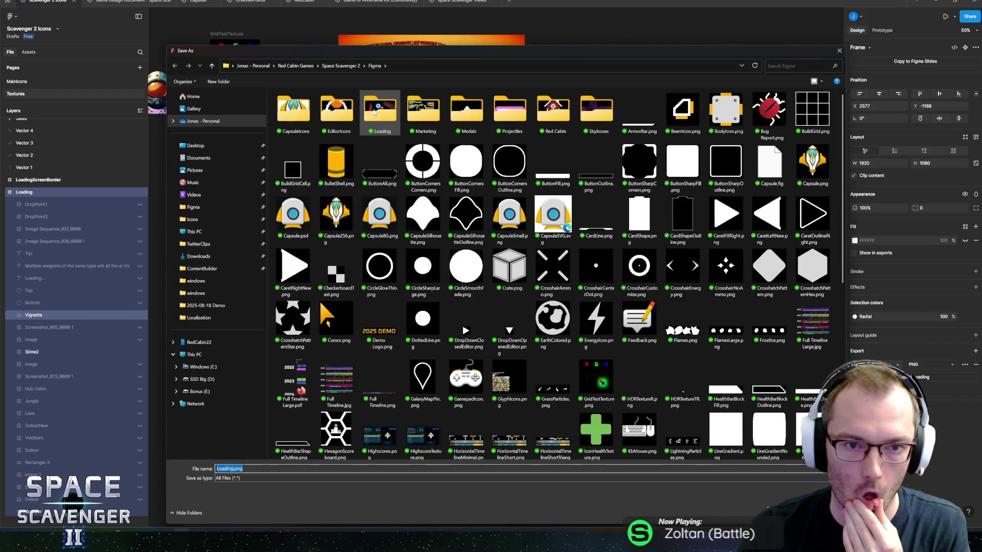
pyautogui.doubleClick(367, 135)
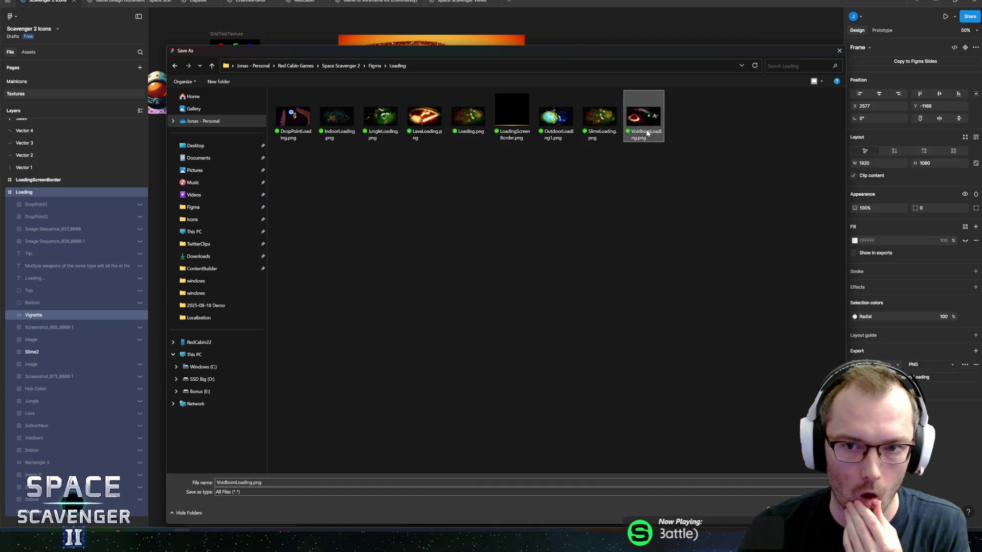
pyautogui.click(599, 116)
pyautogui.press('Return')
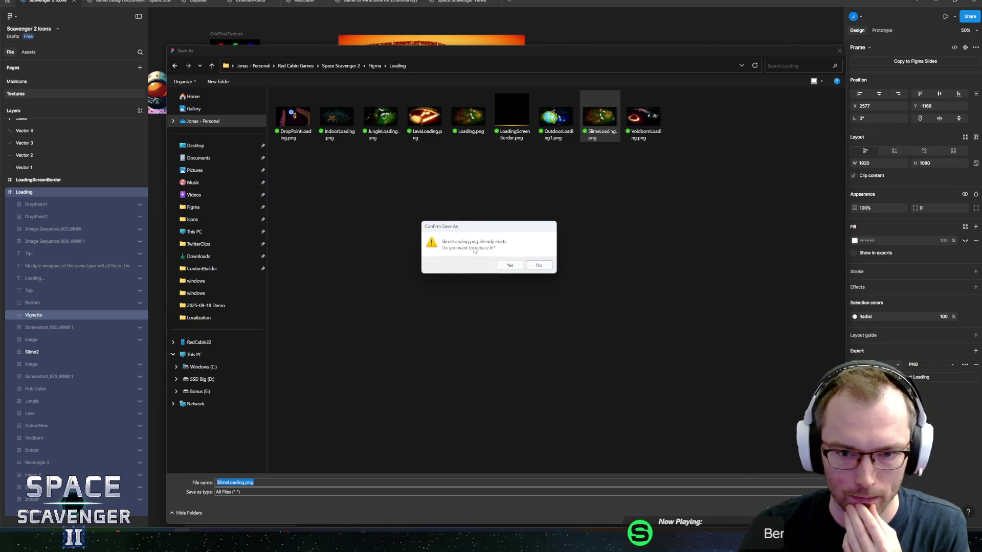
pyautogui.click(509, 265)
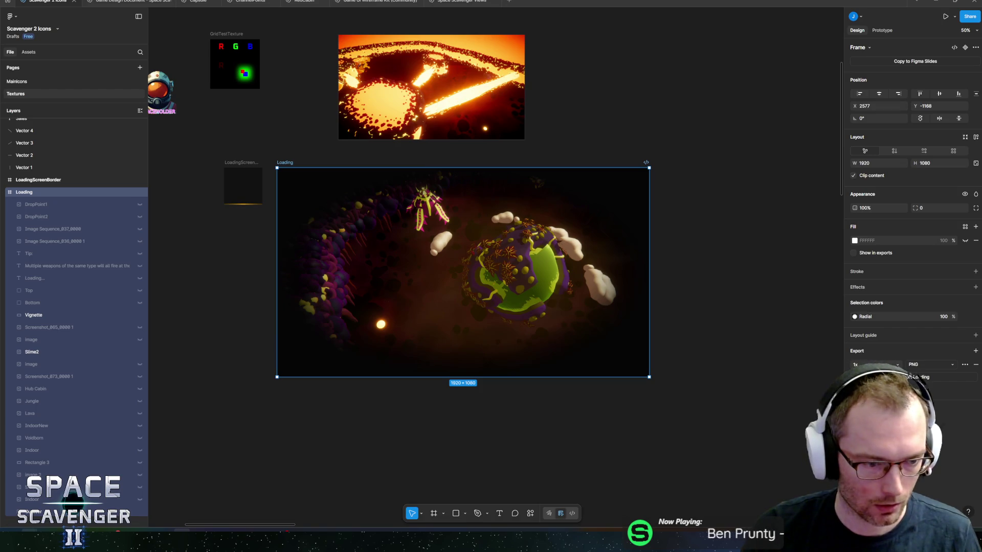
pyautogui.moveTo(105, 542)
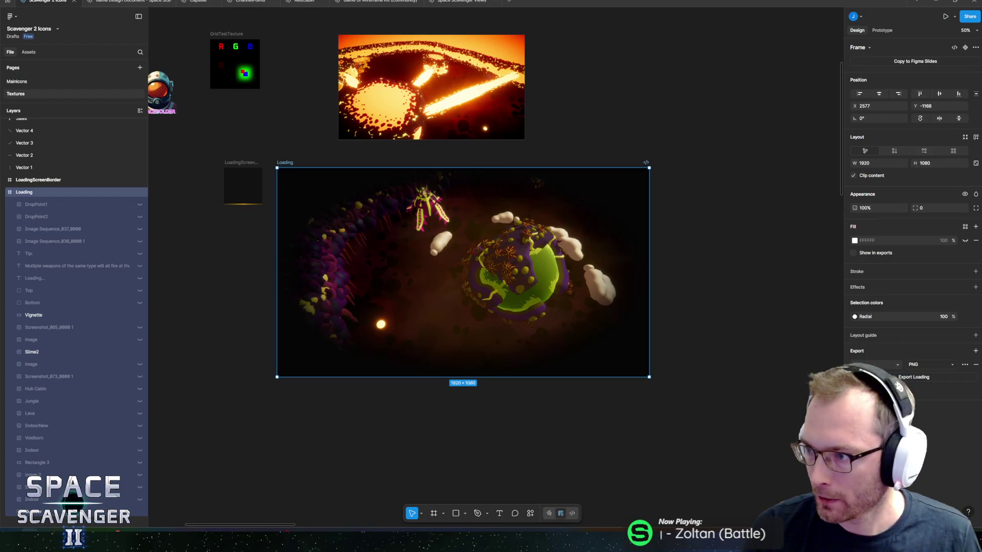
pyautogui.hotkey('alt', 'Tab')
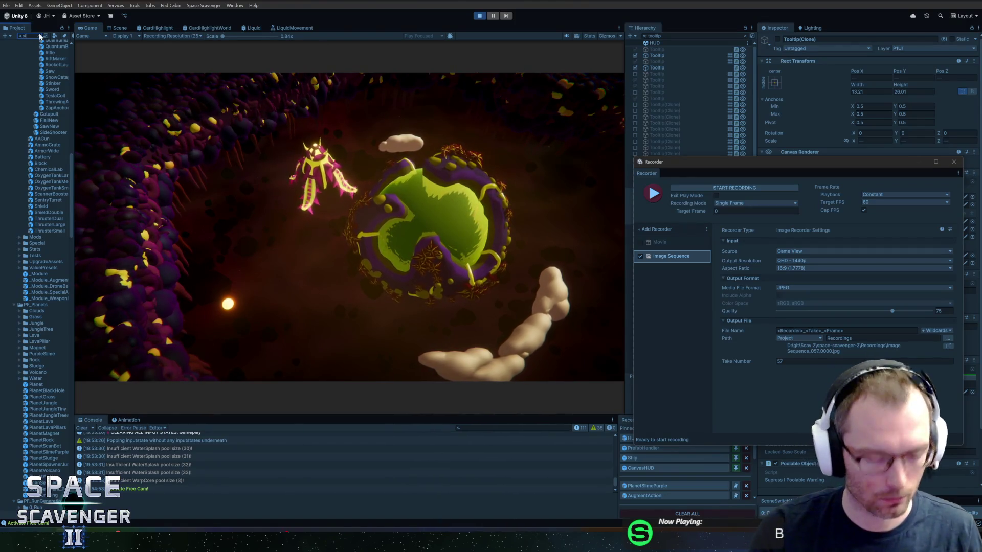
# Find and reveal the SlimeLoading texture in the Project, then close the Recorder window
pyautogui.write('slimel')
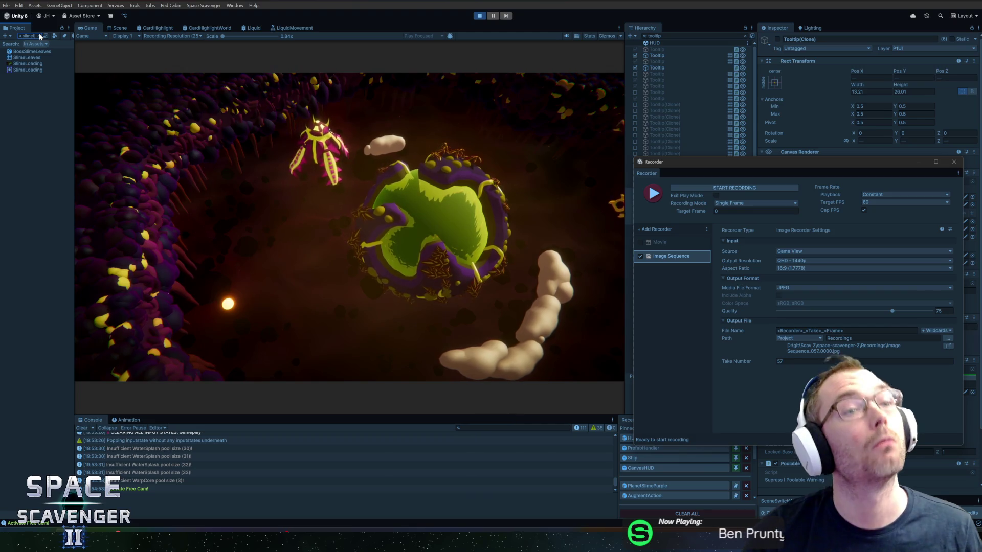
pyautogui.click(27, 64)
pyautogui.press('Escape')
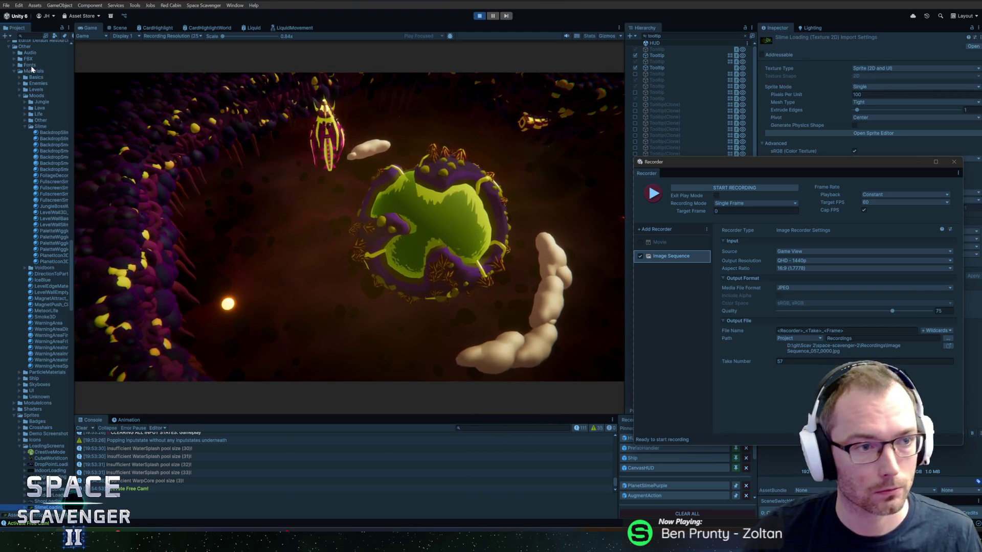
pyautogui.click(70, 298)
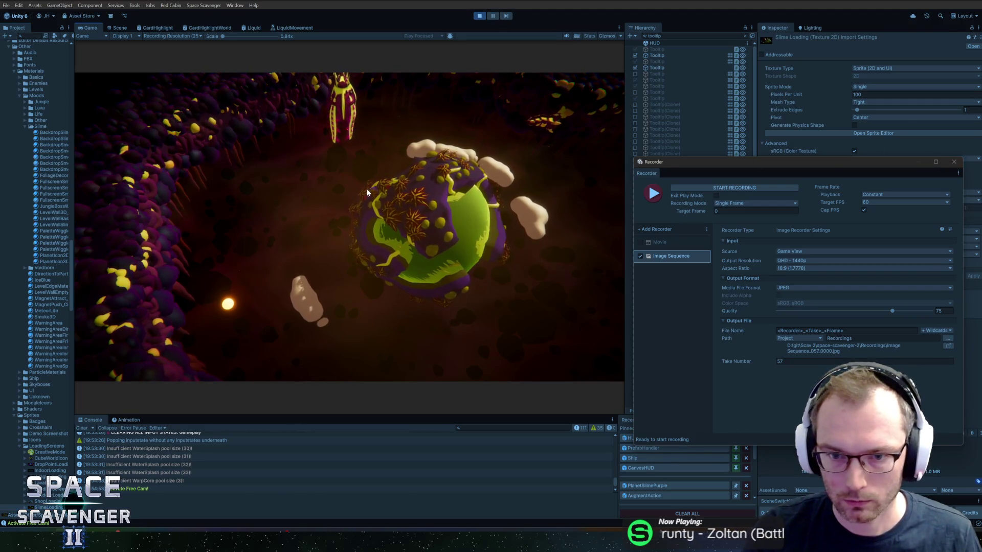
pyautogui.click(954, 162)
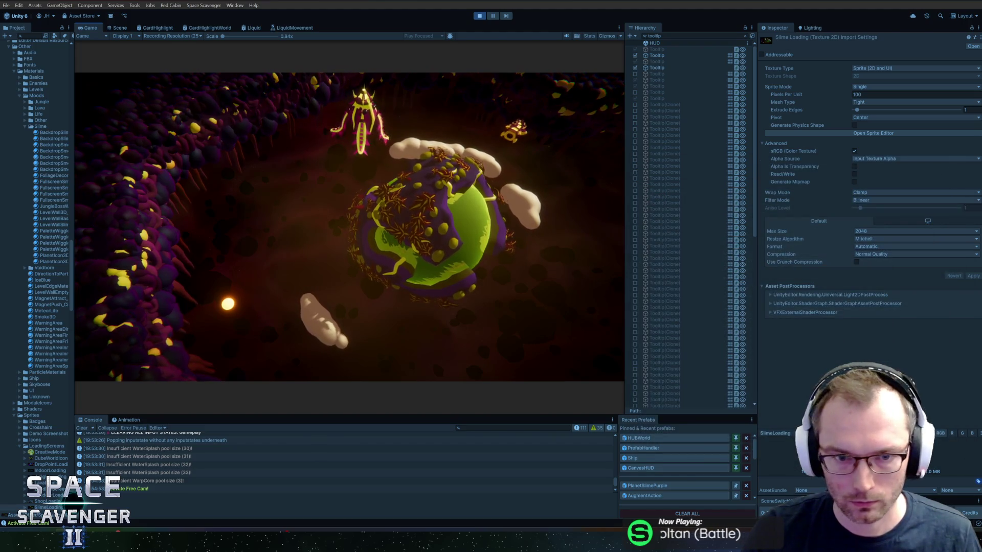
# Run the 'ship invulnerable 1' and oxygen lock debug commands in the game console
pyautogui.write('ship invulnerable 1')
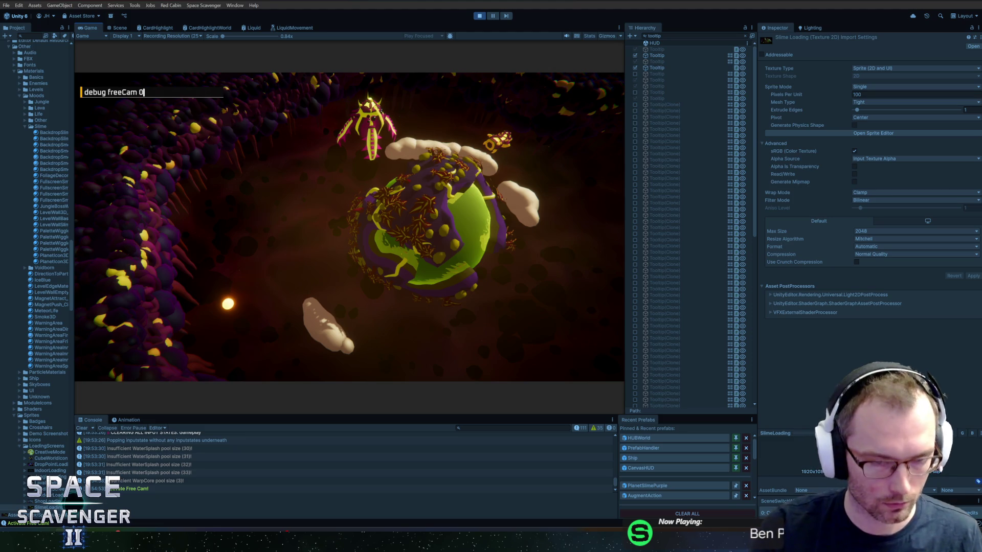
pyautogui.press('Return')
pyautogui.press('Up')
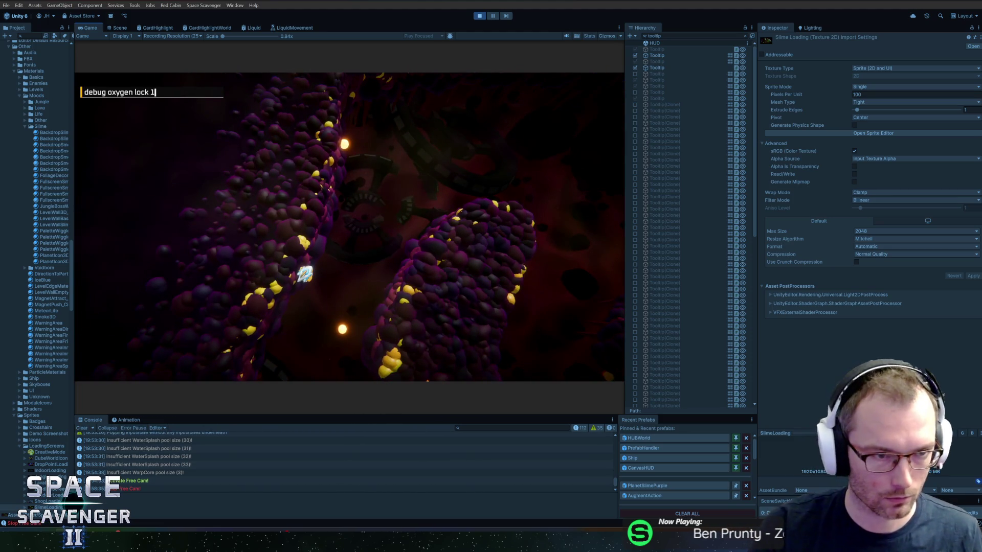
pyautogui.press('Return')
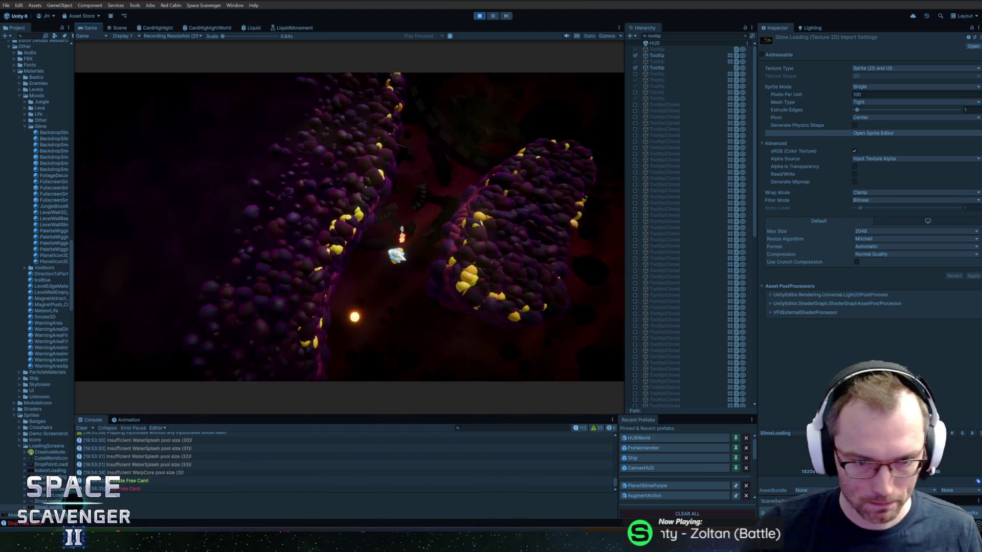
# Warp to the next sector and run 'debug freeCam 0', playing on to the Summary
pyautogui.press('`')
pyautogui.write('warp')
pyautogui.press('Return')
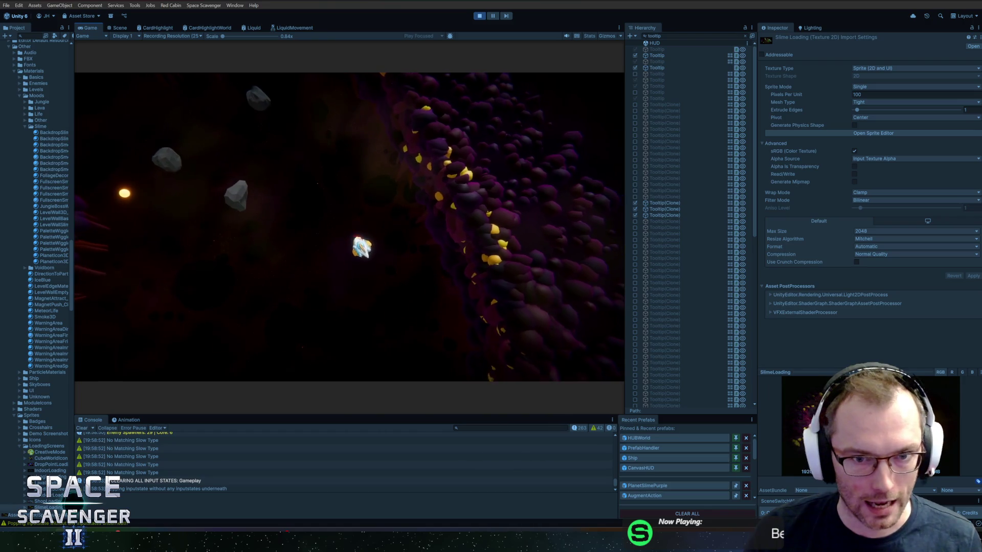
pyautogui.press('`')
pyautogui.write('debug freeCam 0')
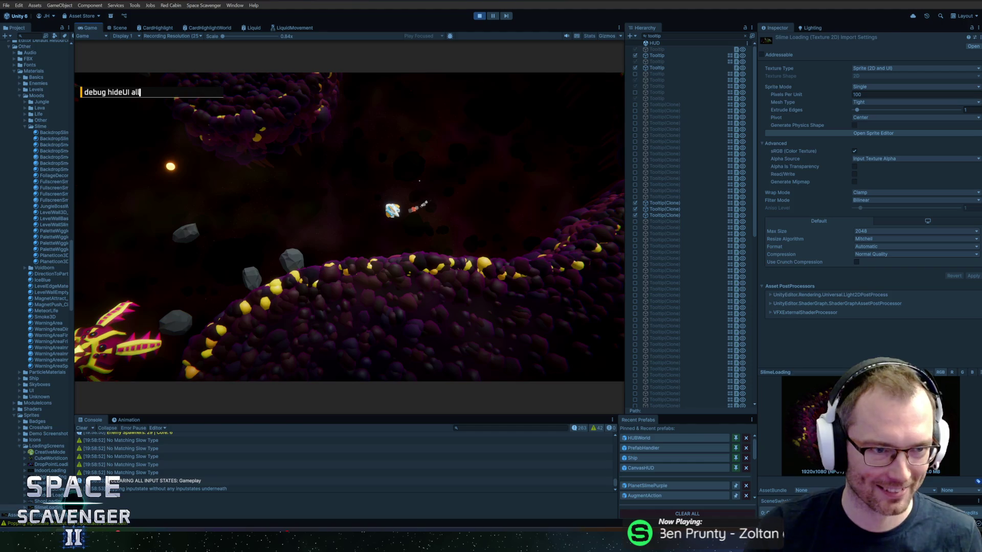
pyautogui.press('Return')
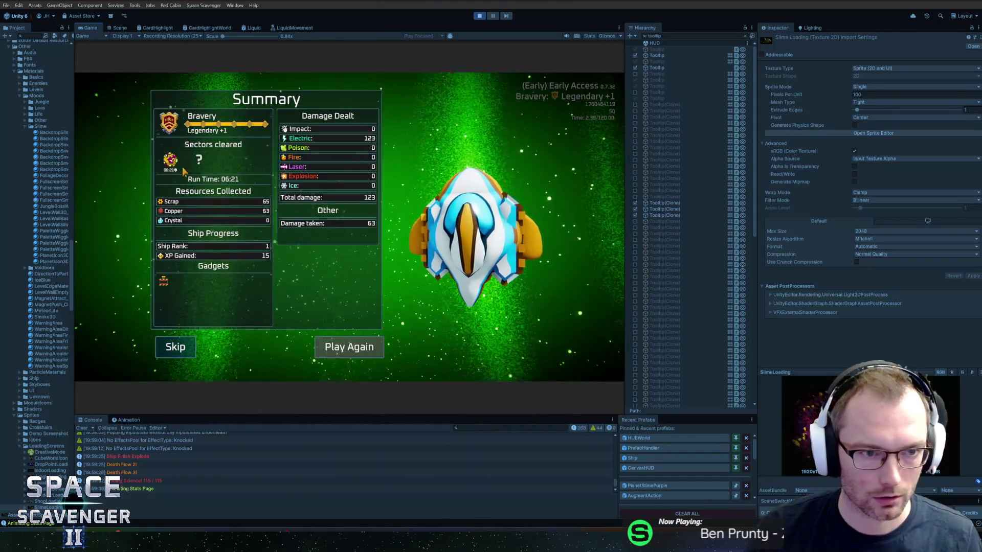
# Switch to the Figma Scavenger 2 Icons file and go to its MainIcons page
pyautogui.hotkey('alt', 'Tab')
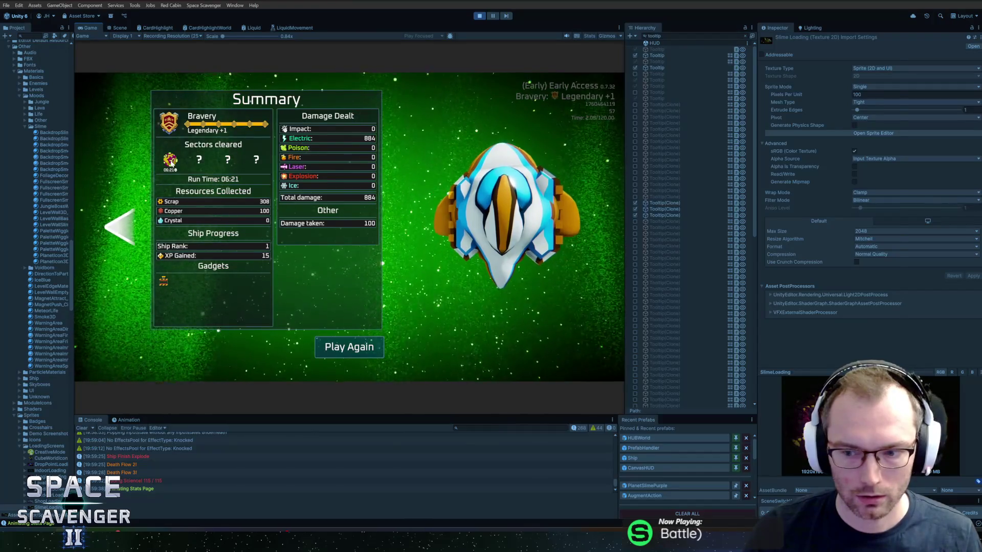
pyautogui.hotkey('alt', 'Tab')
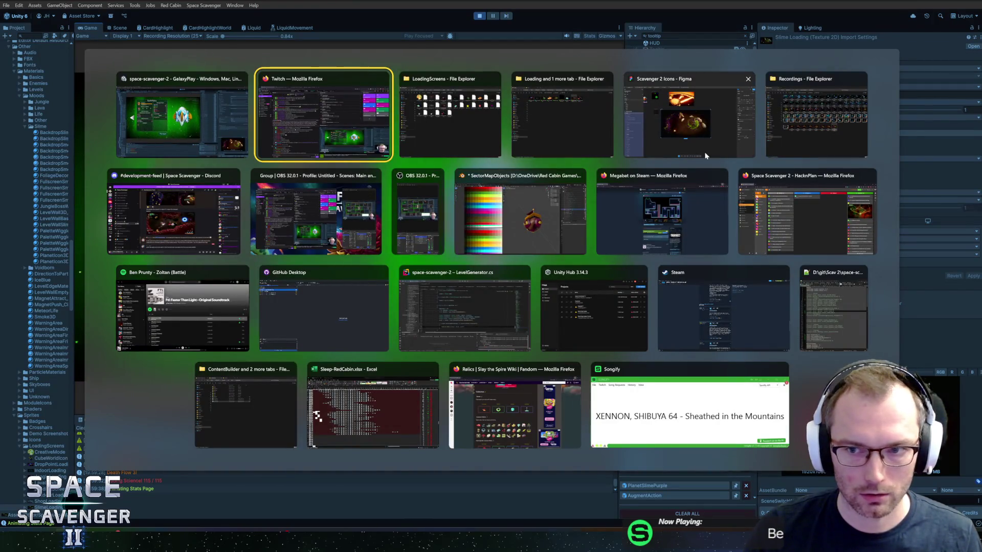
pyautogui.click(688, 115)
pyautogui.click(37, 81)
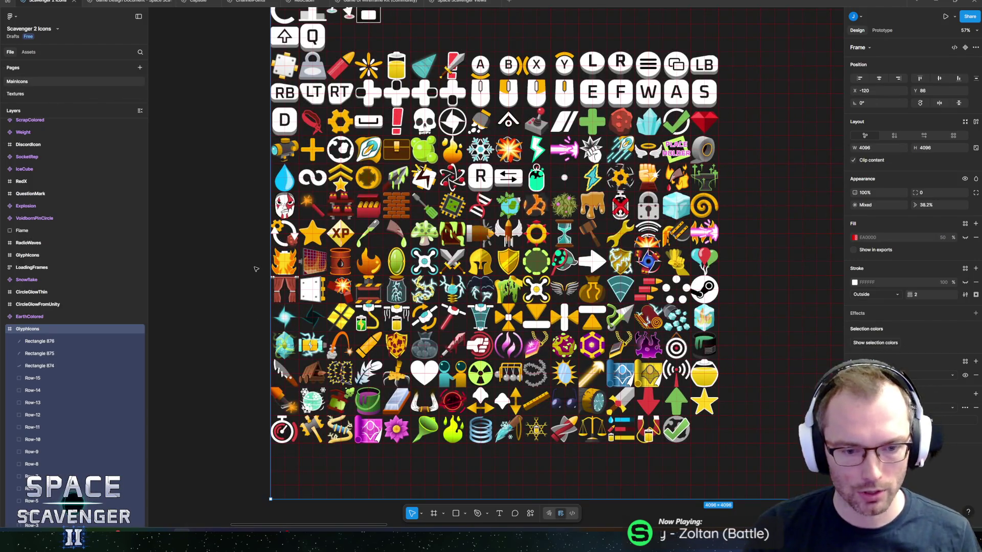
# Zoom in on the yellow-and-purple slime planet icon in the GlyphIcons sheet and select a shape inside it
pyautogui.scroll(3, 251, 259)
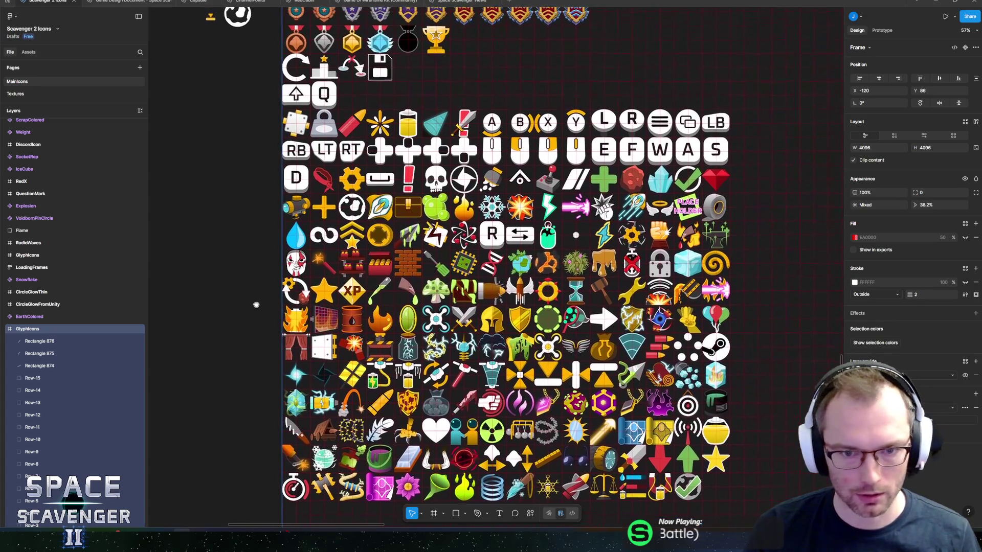
pyautogui.moveTo(256, 305); pyautogui.dragTo(267, 262)
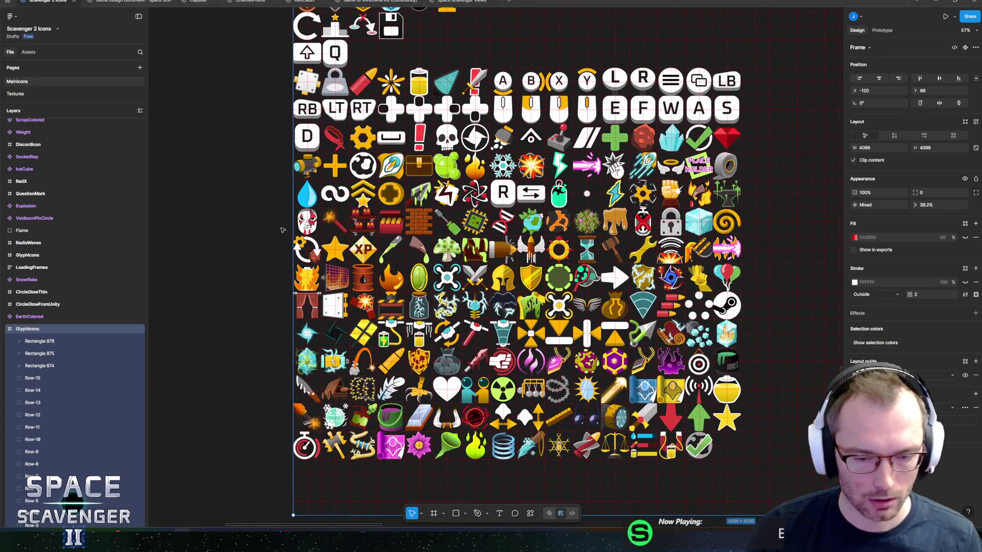
pyautogui.scroll(-2, 240, 297)
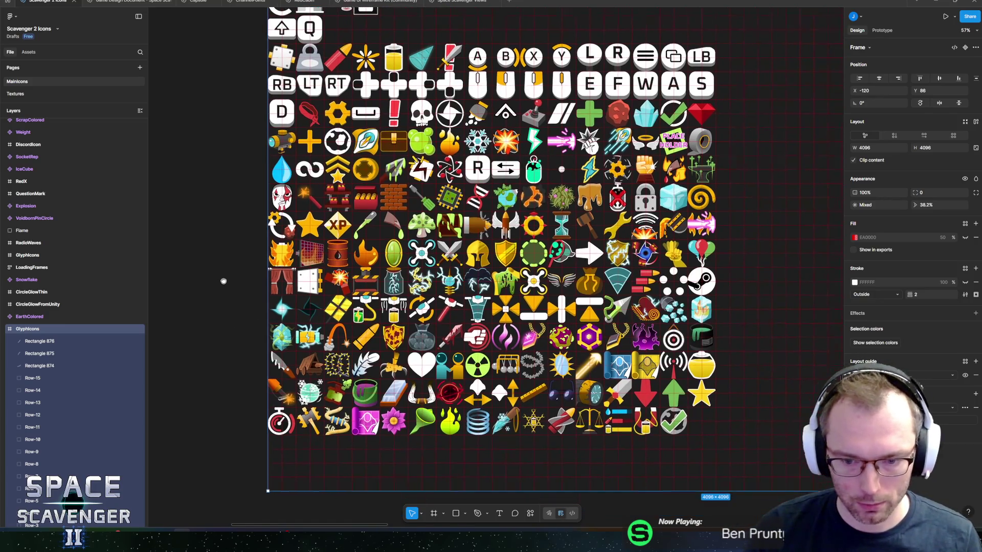
pyautogui.moveTo(213, 216); pyautogui.dragTo(217, 225)
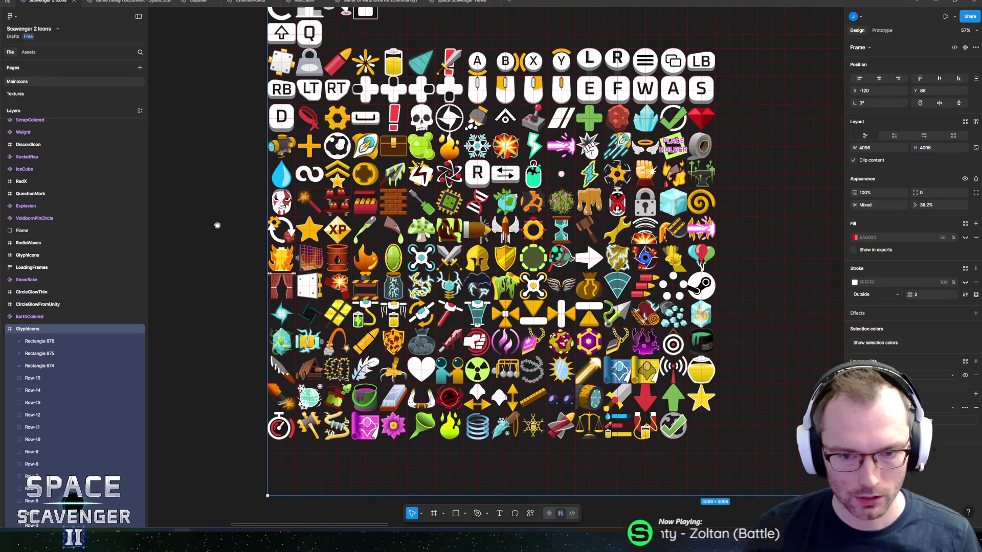
pyautogui.moveTo(217, 225); pyautogui.dragTo(217, 278)
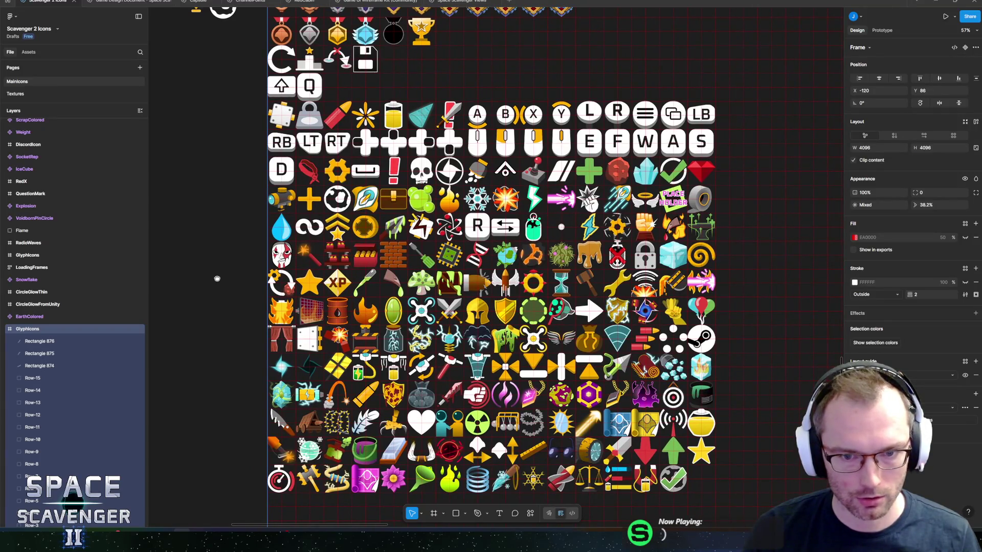
pyautogui.scroll(10, 560, 392)
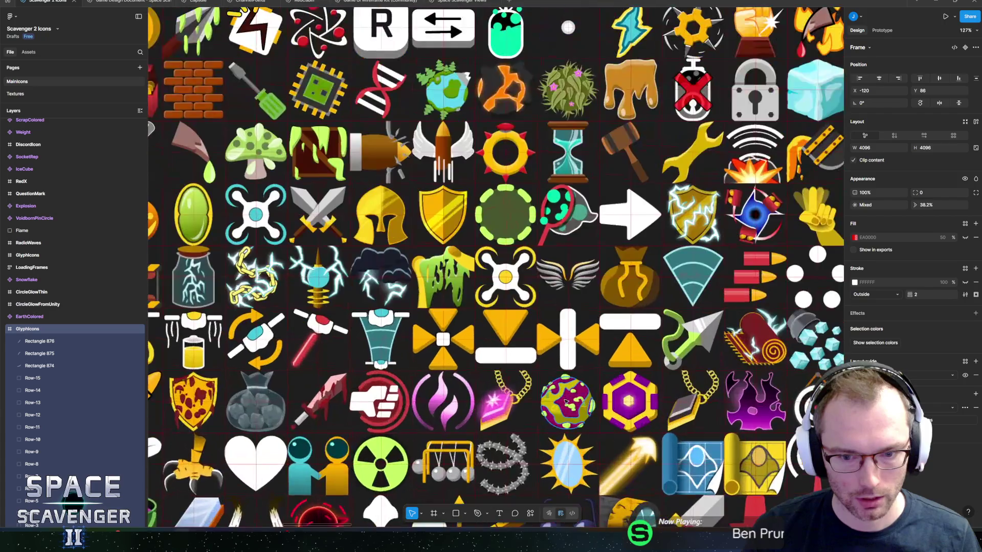
pyautogui.keyDown('ctrl'); pyautogui.click(540, 343); pyautogui.keyUp('ctrl')
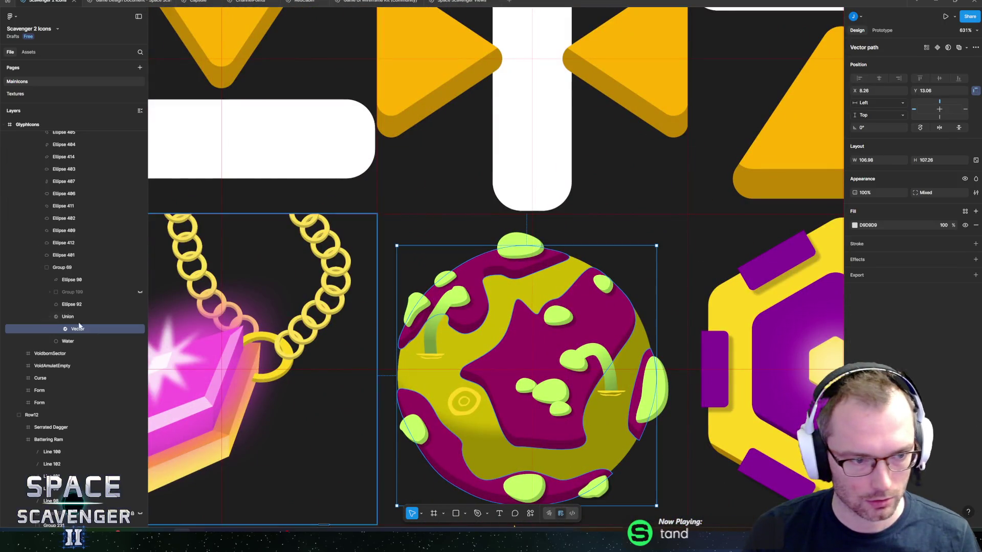
# Recolour the planet's 14 lime-green C4FF64 blob layers to darker yellow D2C814
pyautogui.click(64, 269)
pyautogui.scroll(1, 66, 276)
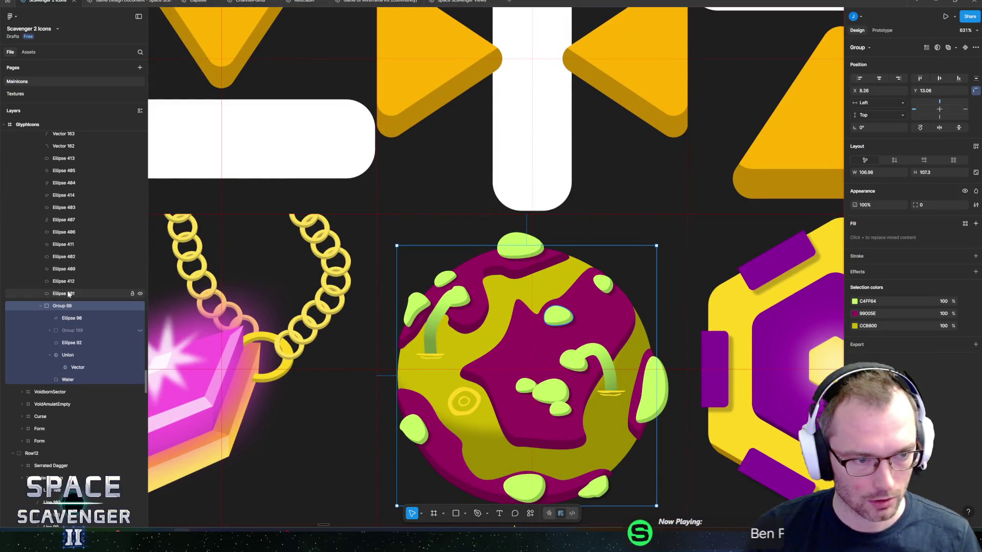
pyautogui.click(63, 293)
pyautogui.scroll(4, 62, 290)
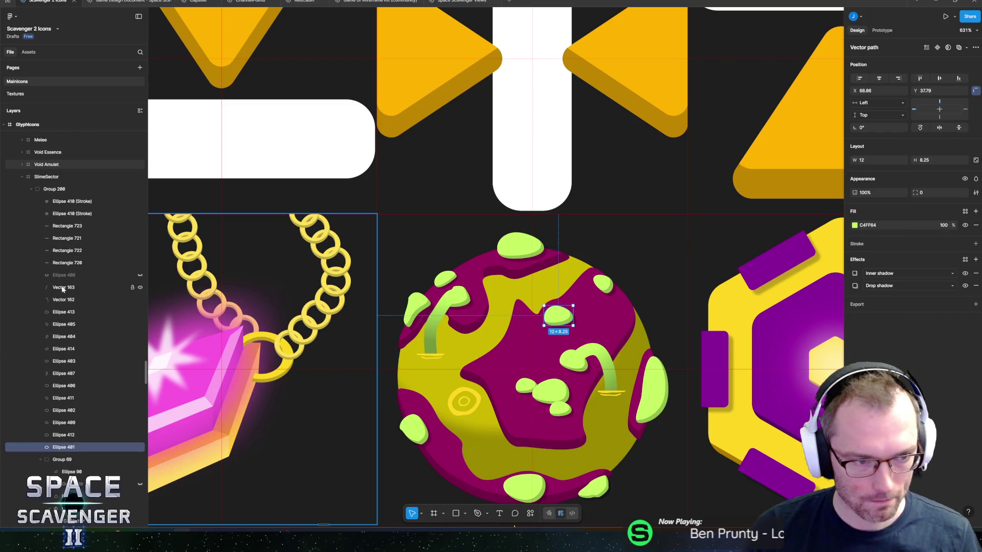
pyautogui.keyDown('shift'); pyautogui.click(61, 288); pyautogui.keyUp('shift')
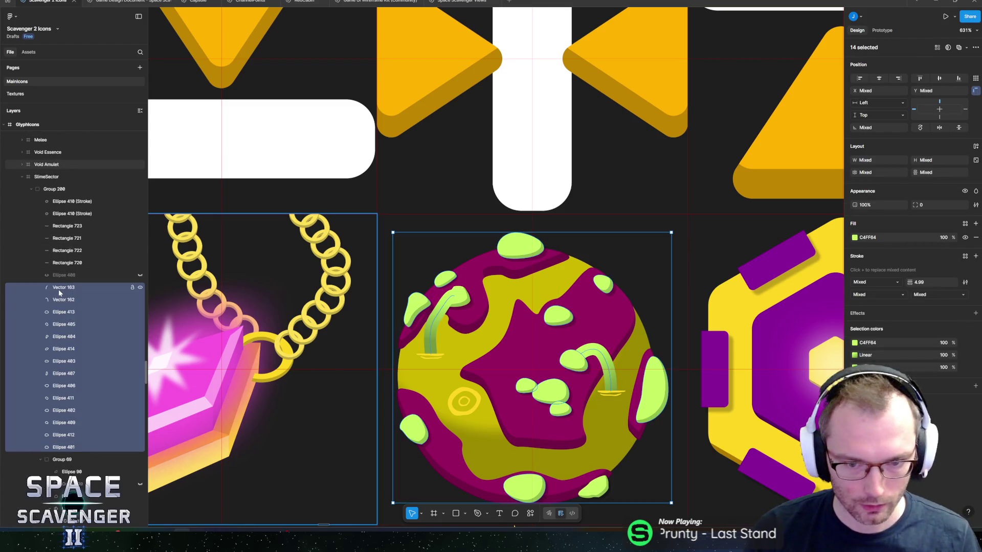
pyautogui.click(855, 343)
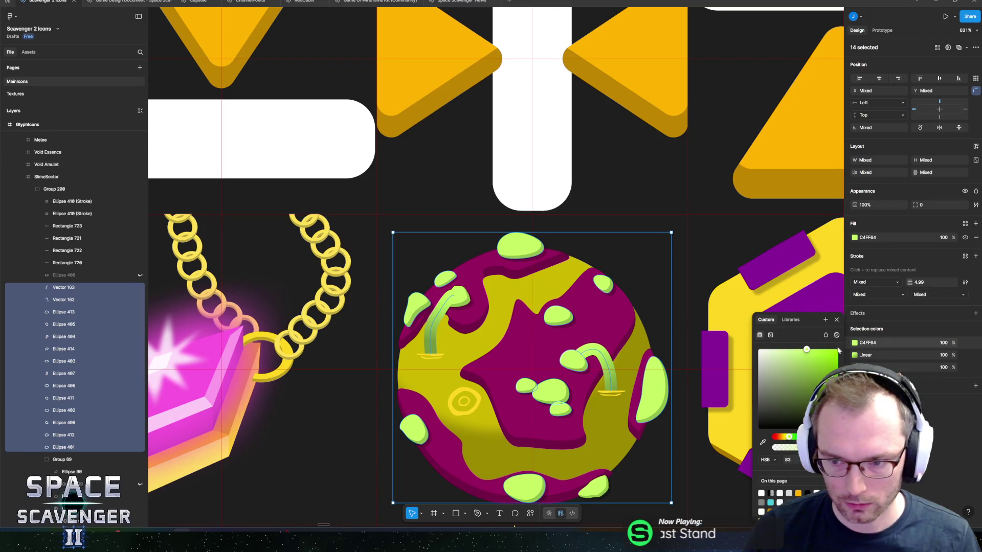
pyautogui.moveTo(782, 438); pyautogui.dragTo(787, 439)
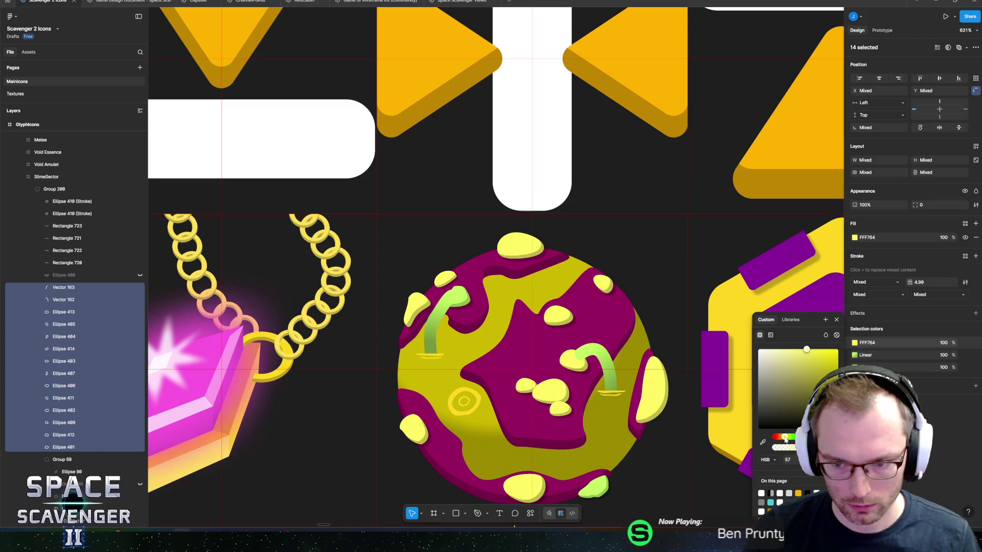
pyautogui.click(812, 353)
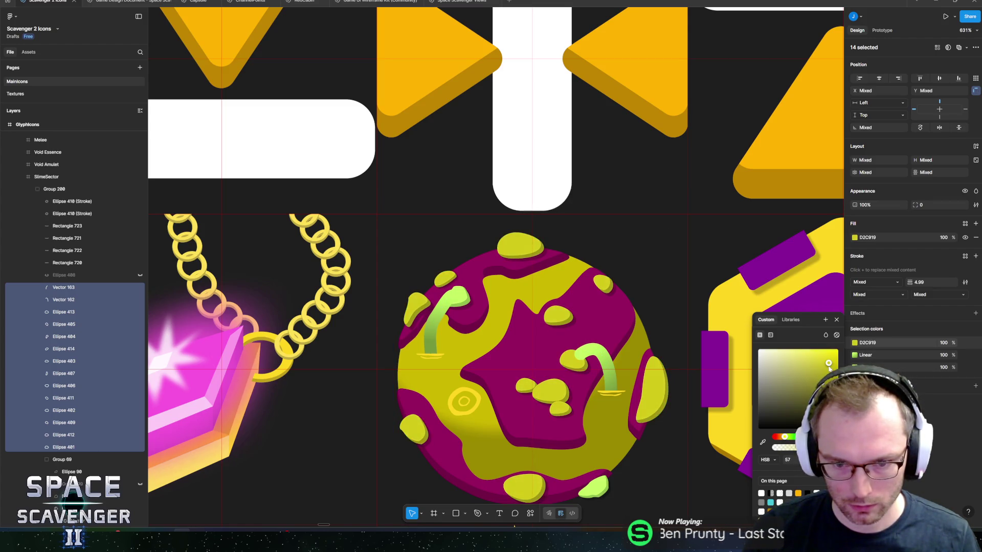
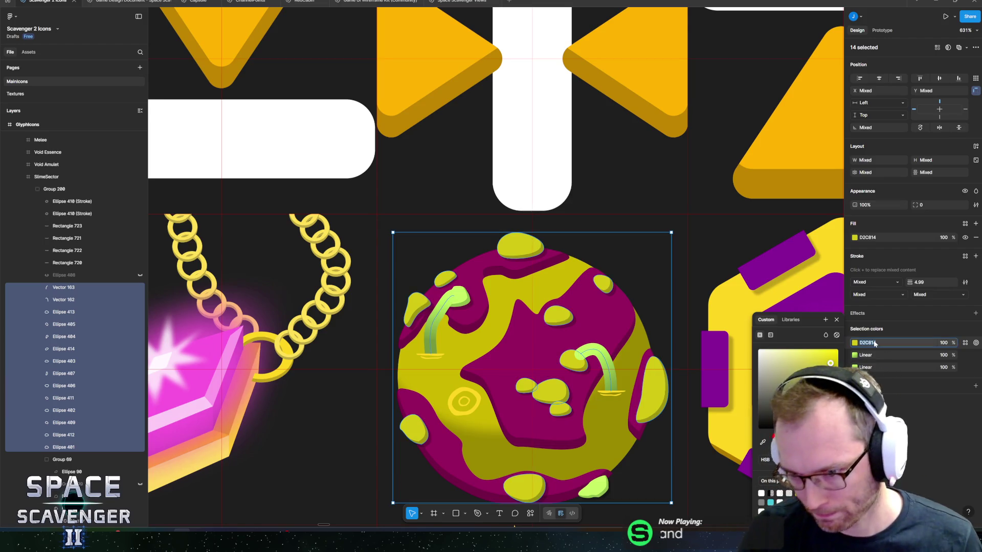
# Shift the stem gradient's 100% end stop toward gold
pyautogui.click(853, 355)
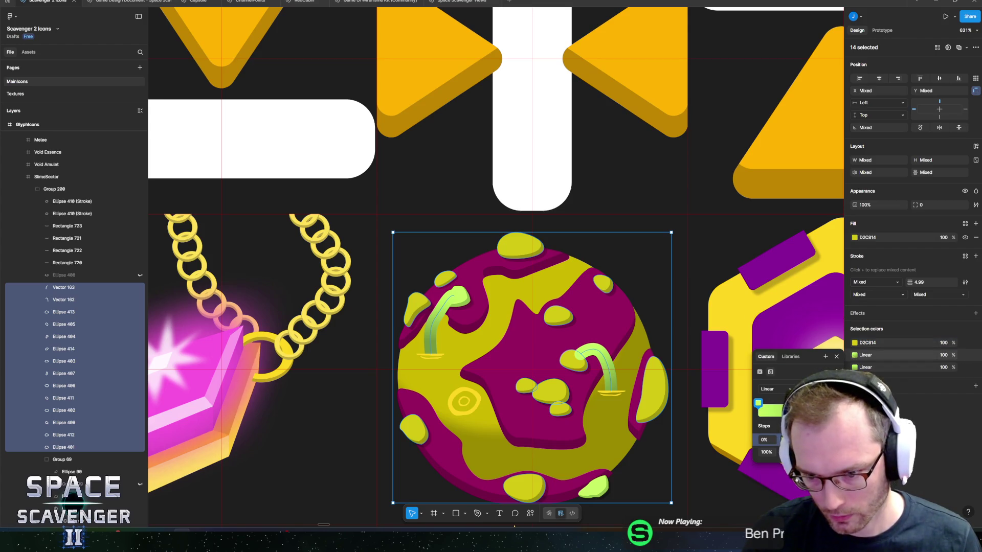
pyautogui.click(766, 452)
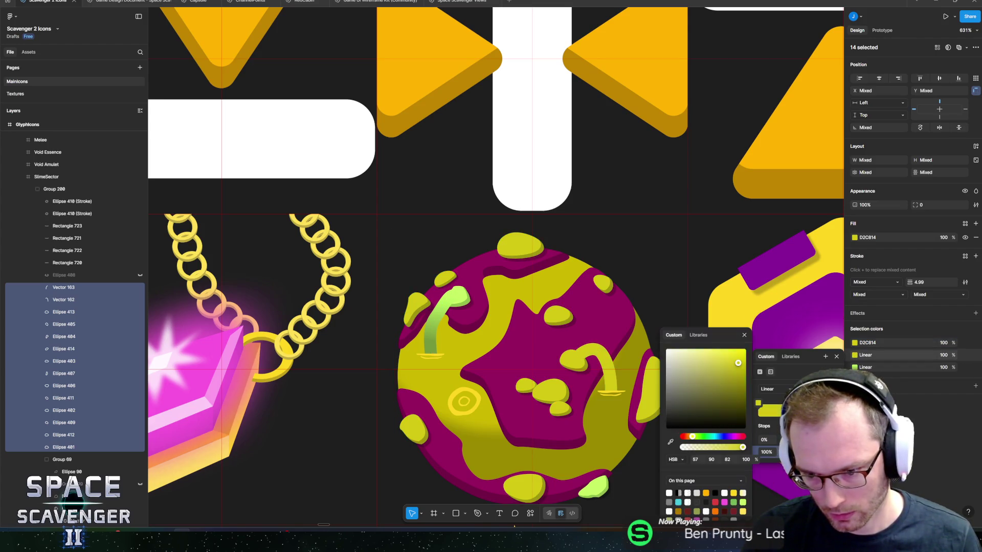
pyautogui.click(782, 452)
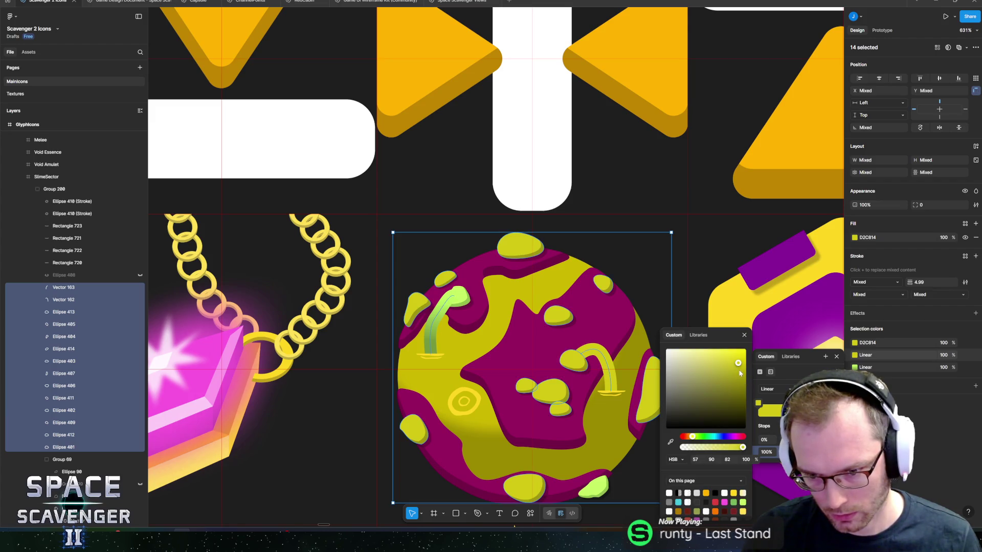
pyautogui.moveTo(693, 438); pyautogui.dragTo(689, 439)
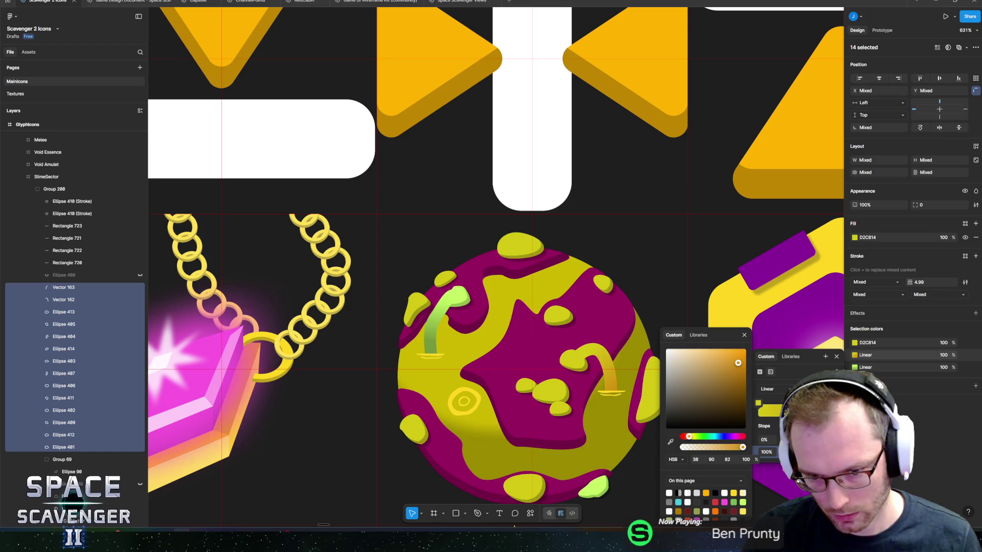
pyautogui.press('Escape')
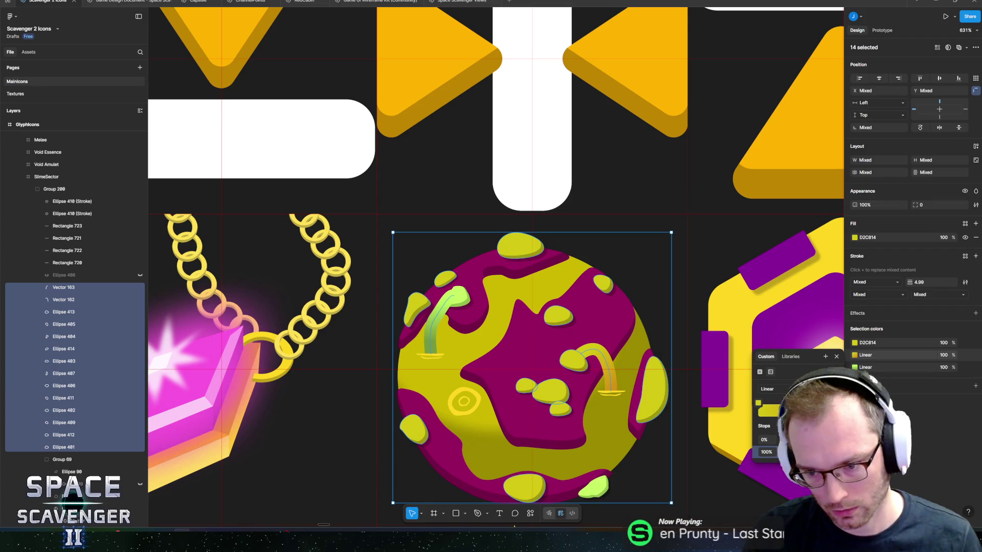
# Try orange D28C14 on the blobs, undoing and redoing the change
pyautogui.click(891, 342)
pyautogui.write('D28C14')
pyautogui.press('Return')
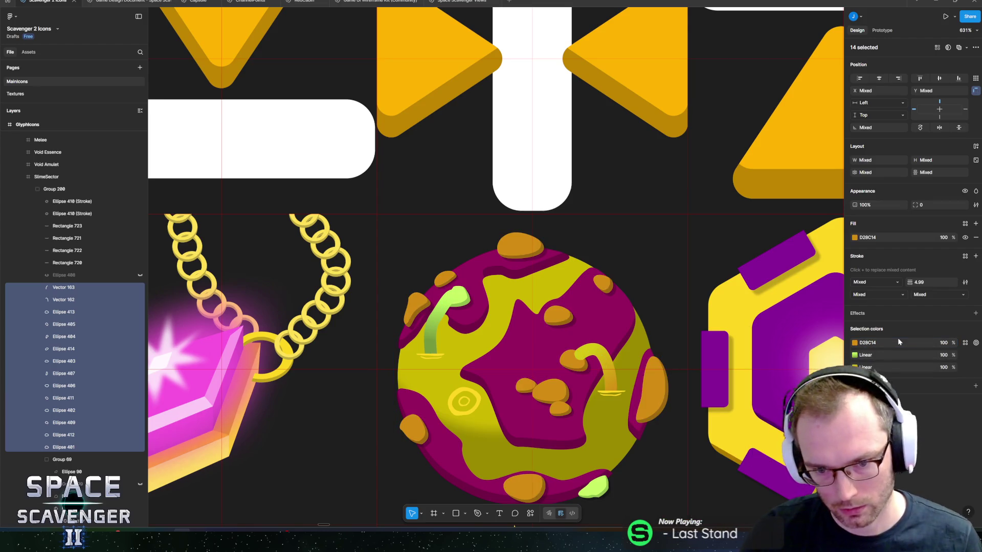
pyautogui.hotkey('ctrl', 'z')
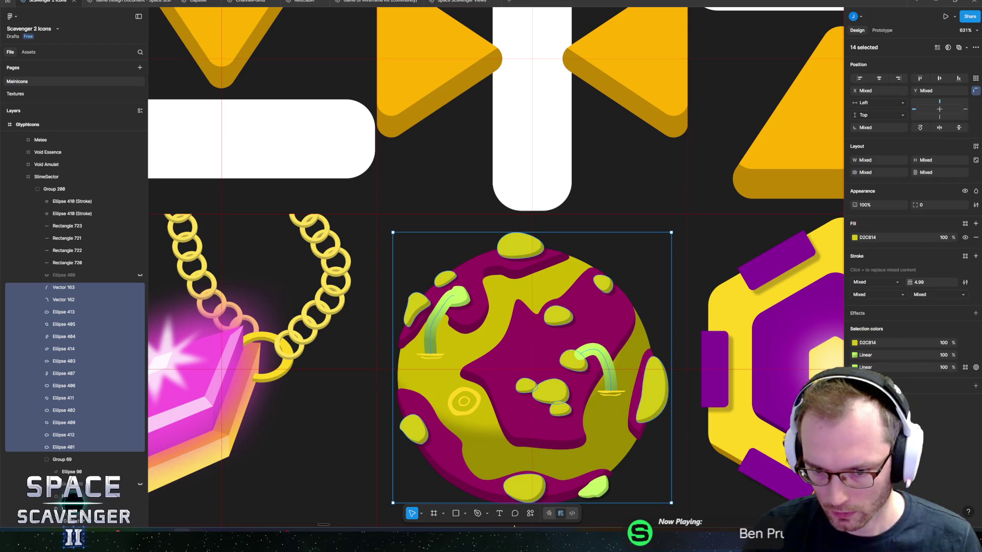
pyautogui.hotkey('ctrl', 'shift', 'z')
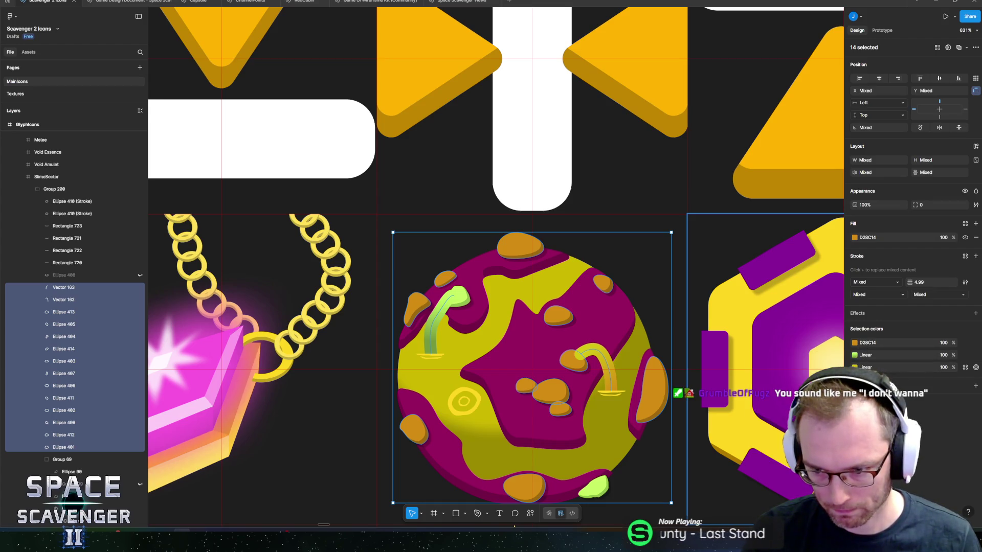
# Set the blobs back to yellow D2C814 and recheck the stem gradient
pyautogui.click(854, 367)
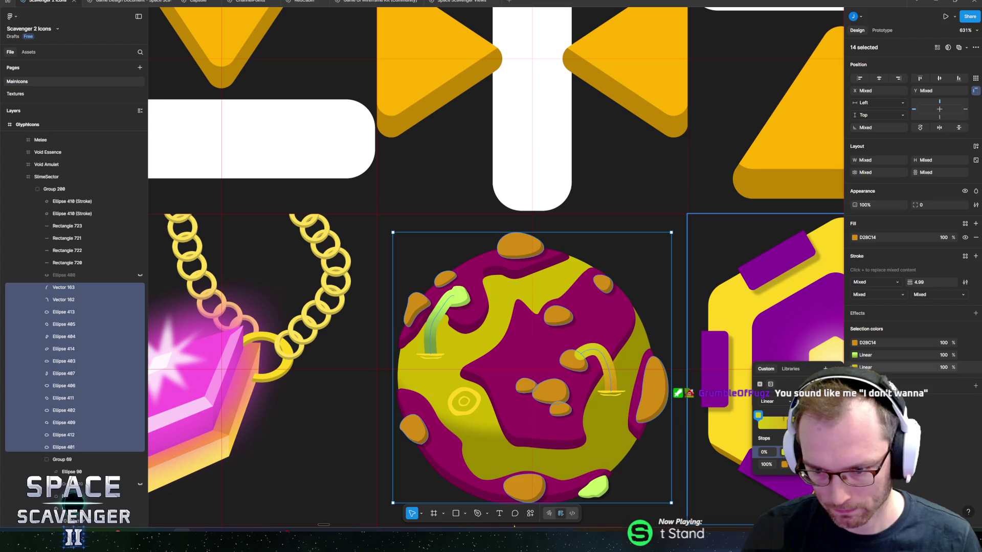
pyautogui.click(859, 356)
pyautogui.write('D2C814')
pyautogui.press('Return')
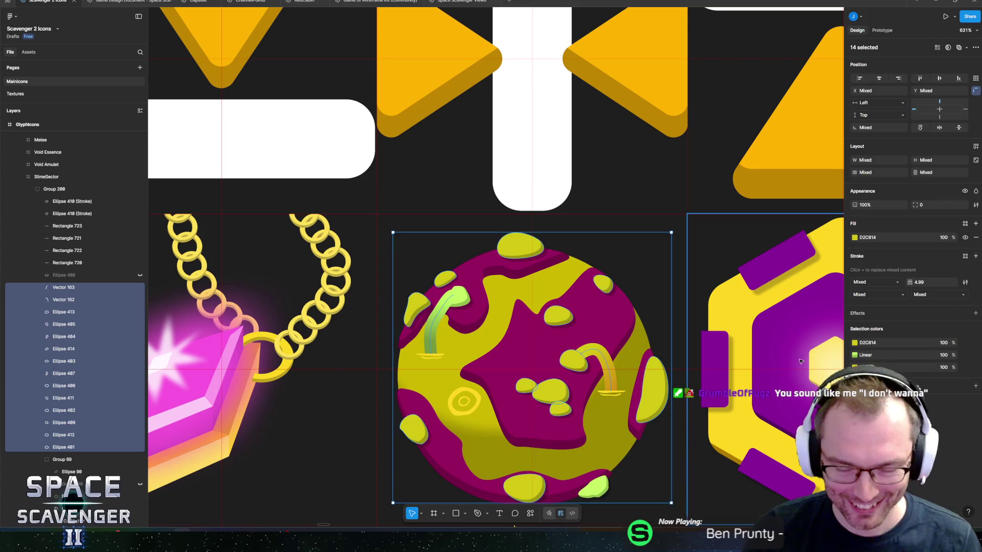
pyautogui.click(854, 368)
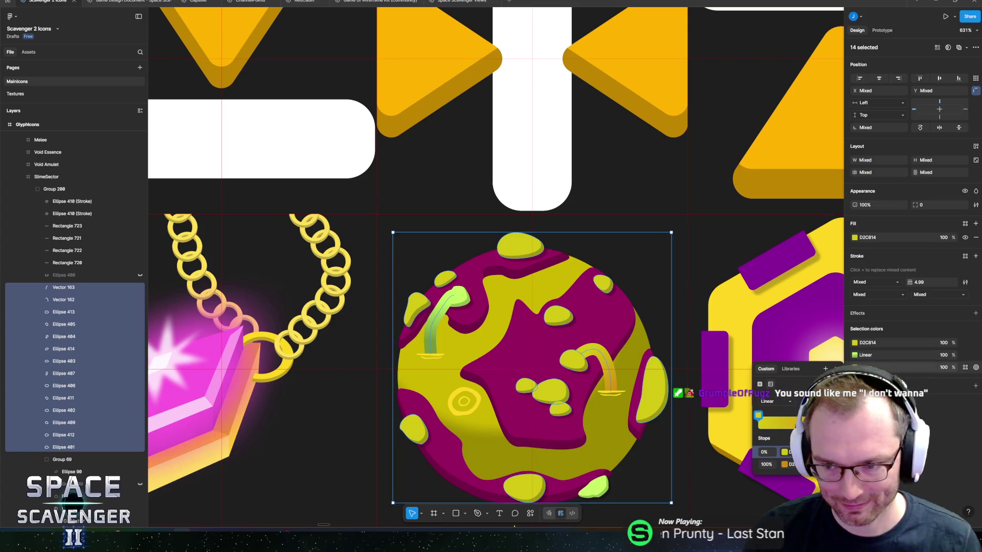
pyautogui.press('Escape')
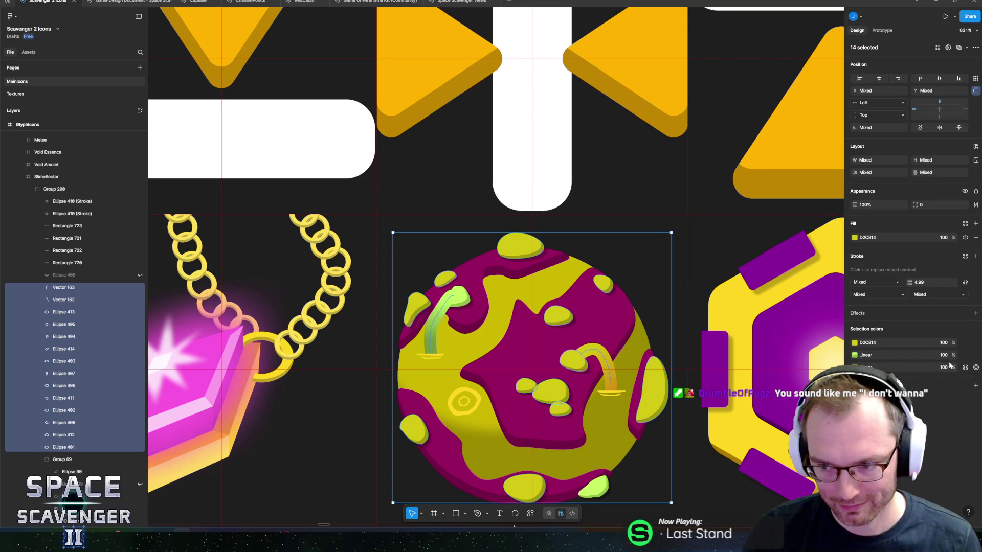
# Select the right and left curved stems and edit into the small green blob
pyautogui.click(603, 359)
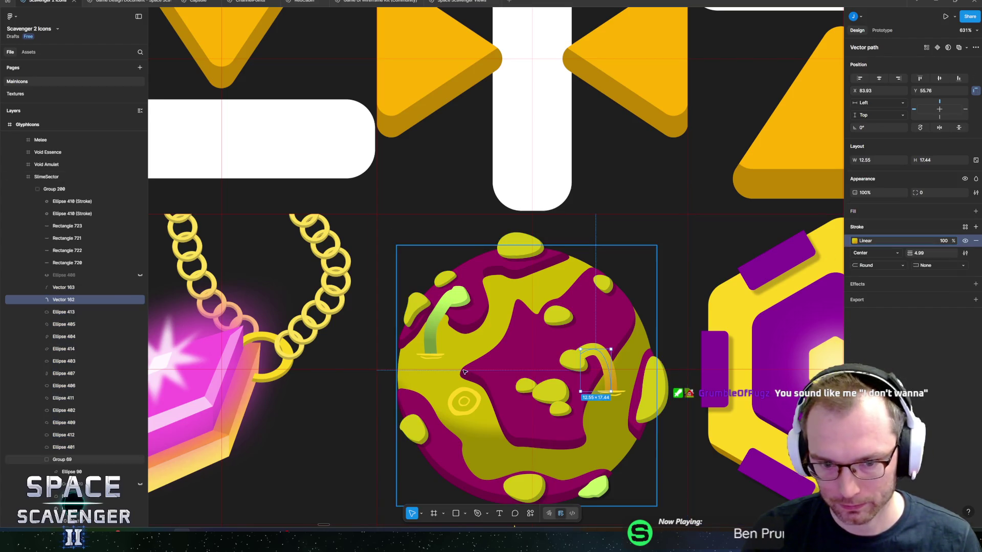
pyautogui.click(436, 322)
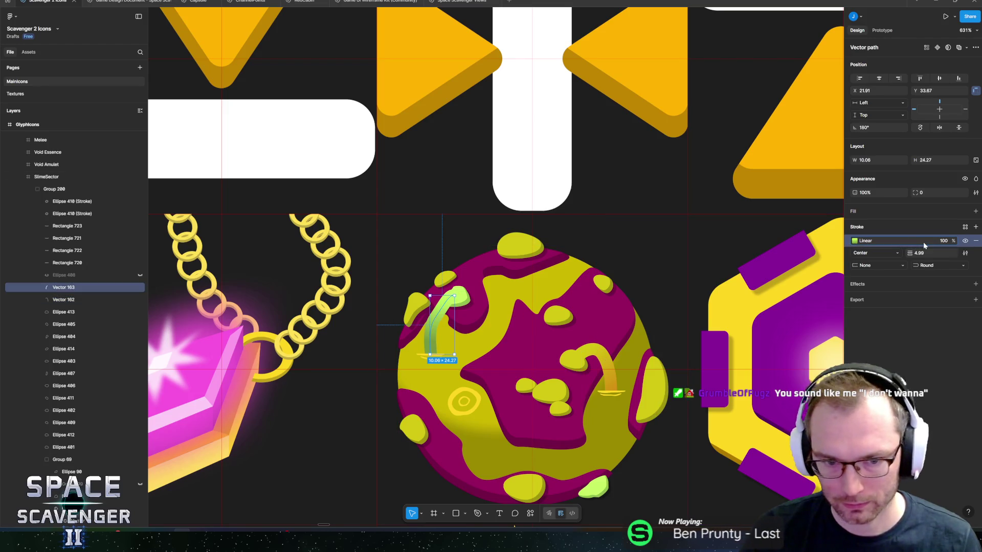
pyautogui.press('Return')
pyautogui.doubleClick(468, 299)
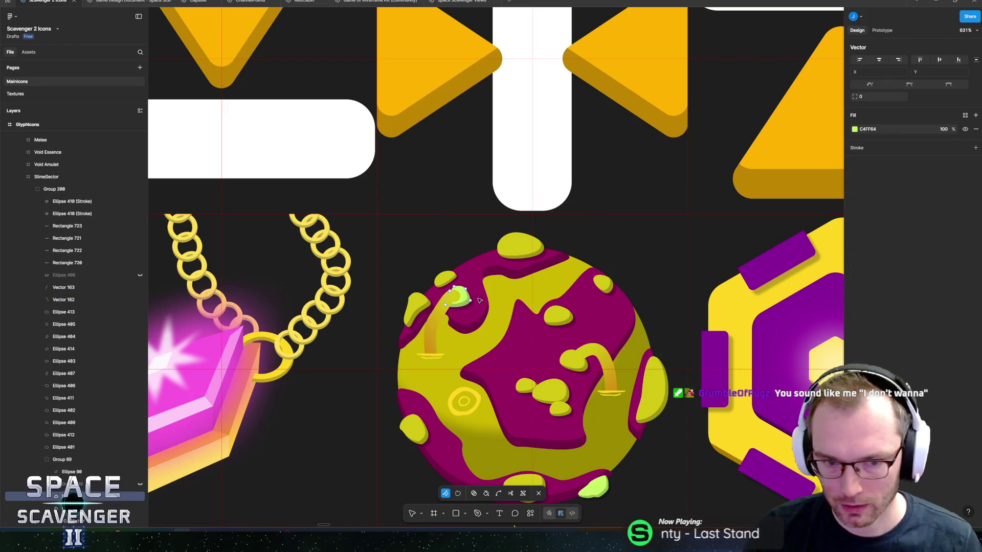
# Move Ellipse 92 out of Group 69, then select the planet's Water ellipse
pyautogui.moveTo(53, 477); pyautogui.dragTo(68, 455)
pyautogui.click(63, 448)
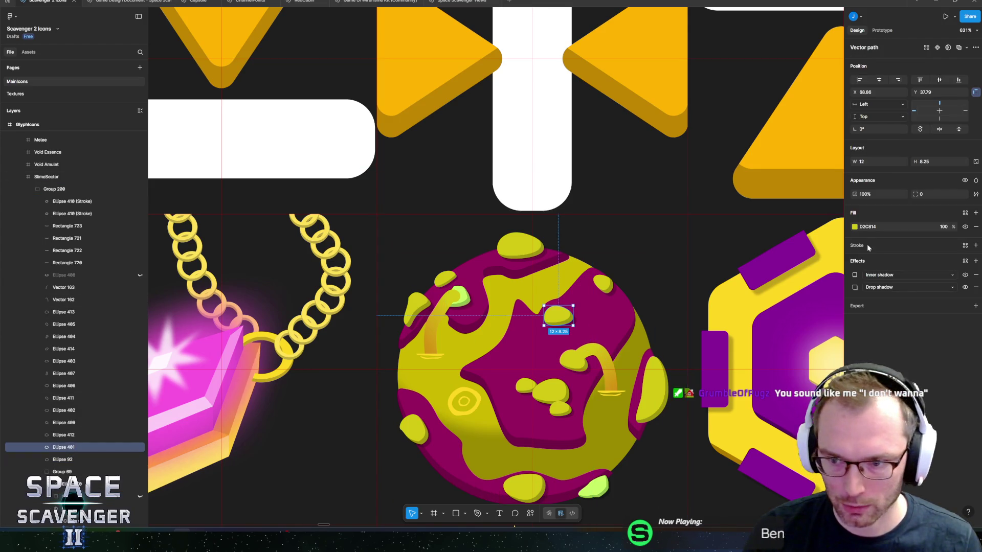
pyautogui.click(62, 459)
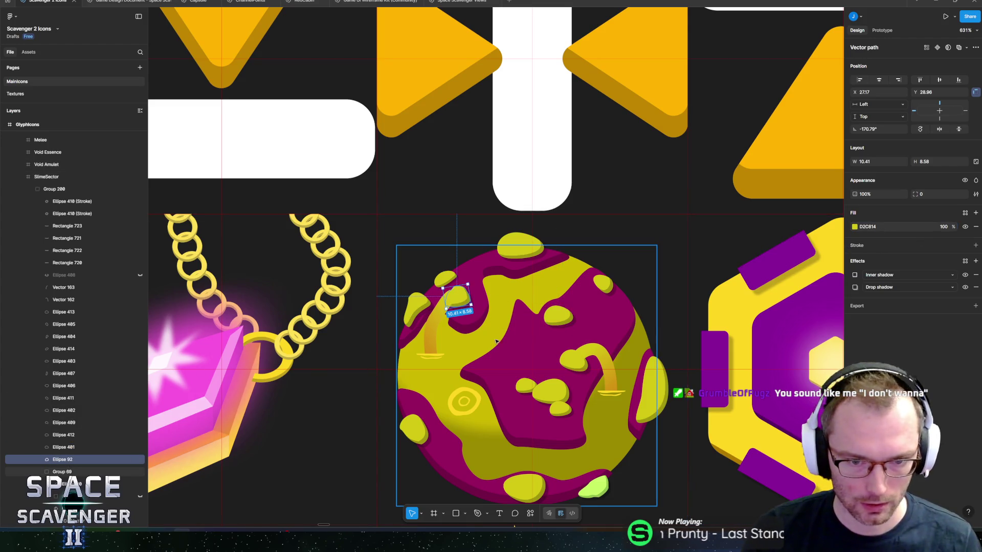
pyautogui.scroll(-5, 516, 275)
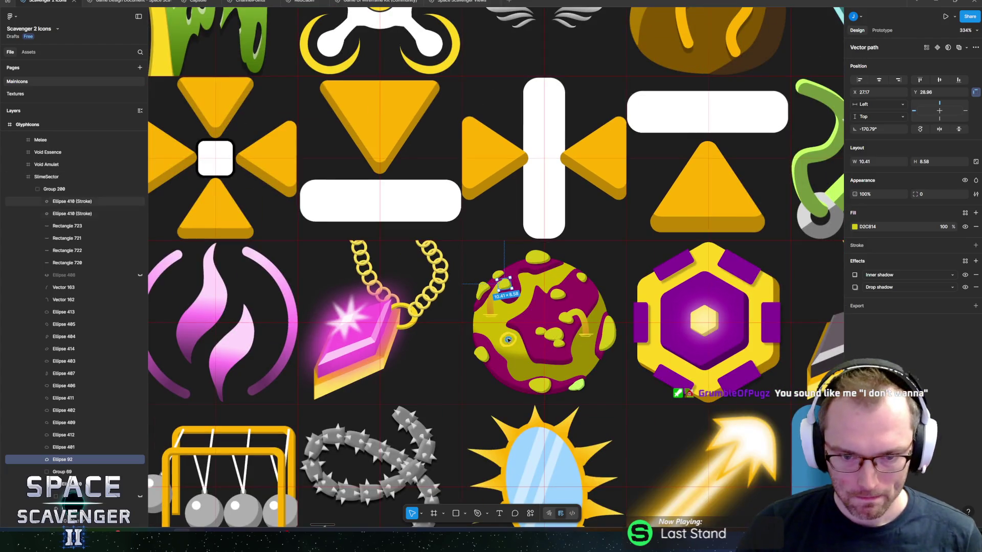
pyautogui.scroll(5, 504, 345)
pyautogui.scroll(5, 506, 333)
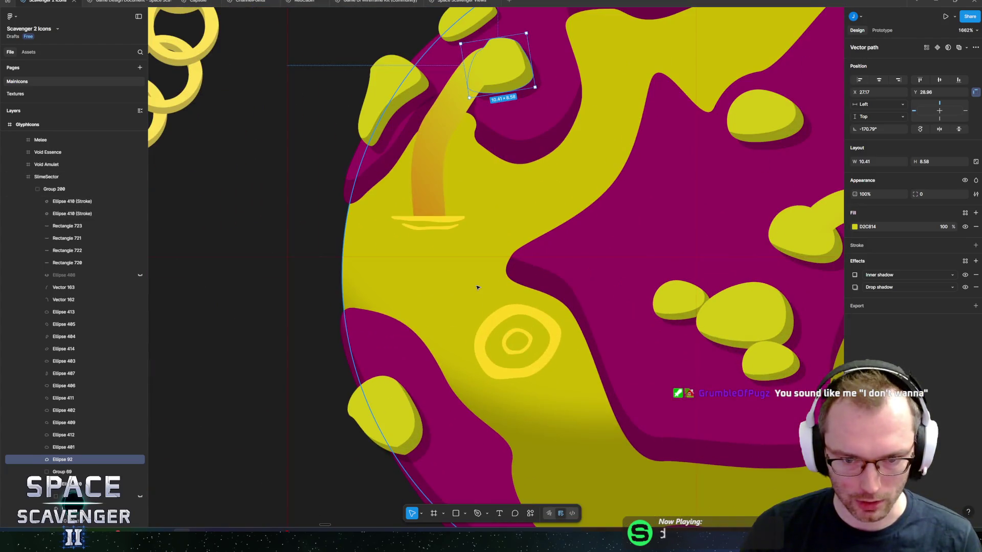
pyautogui.click(476, 287)
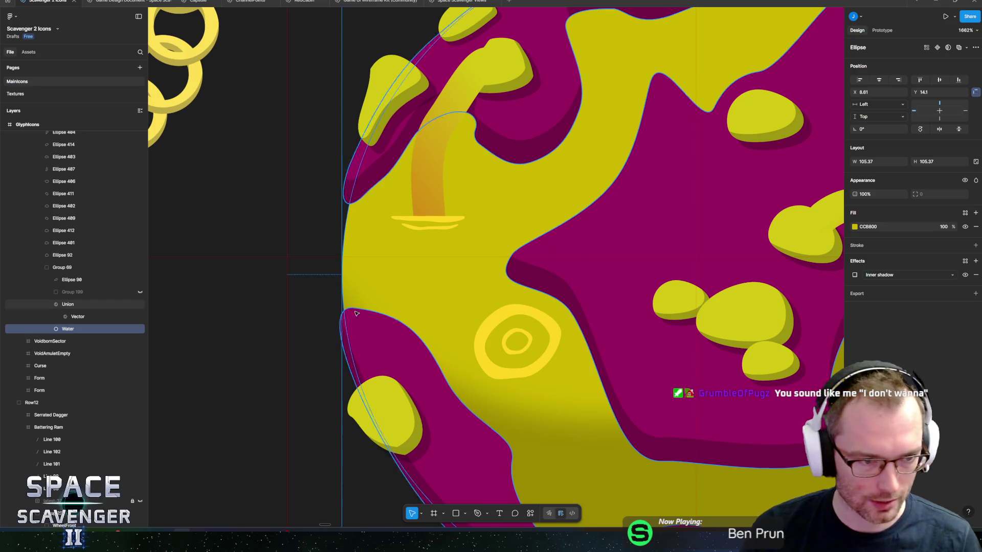
pyautogui.scroll(-3, 616, 318)
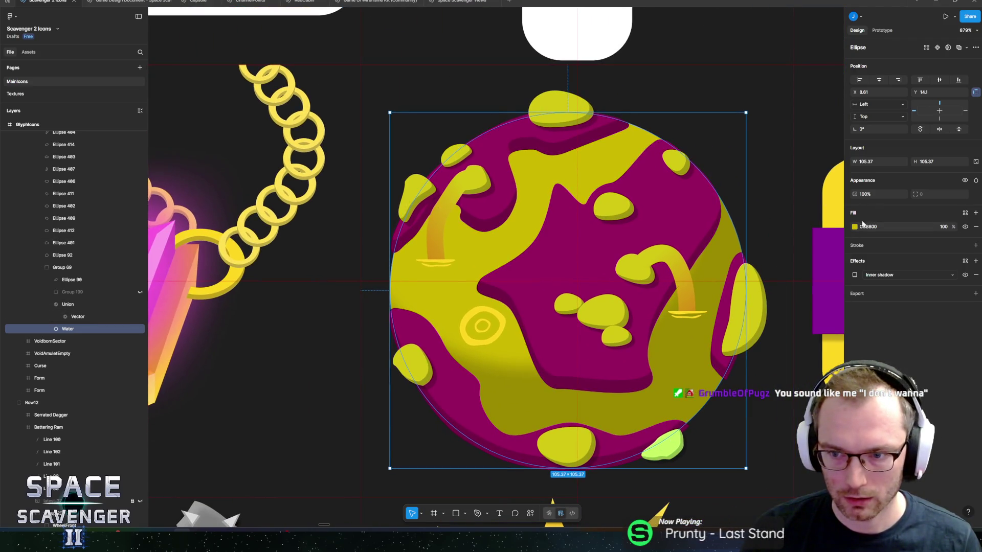
# Convert the Water ellipse's solid fill into a radial gradient
pyautogui.click(855, 227)
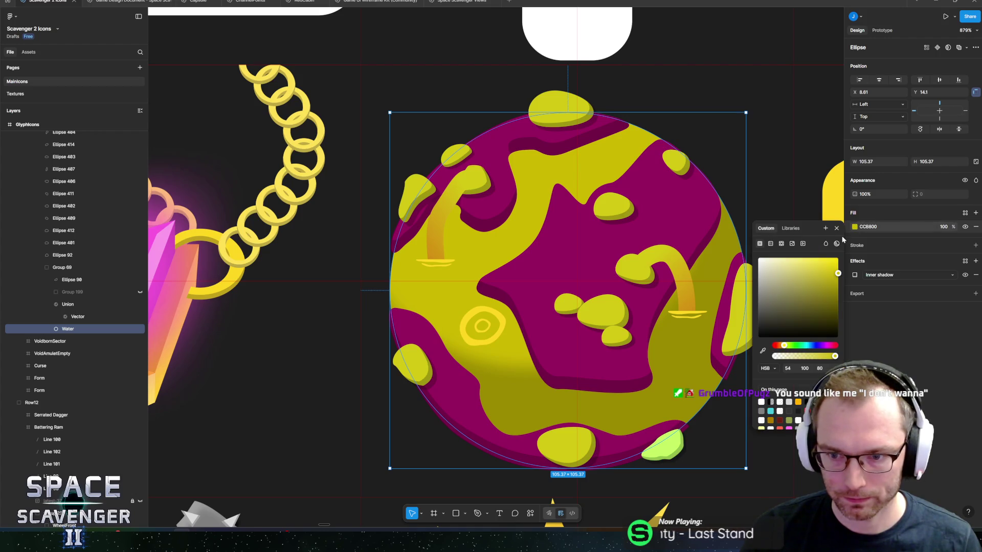
pyautogui.click(770, 244)
pyautogui.click(775, 261)
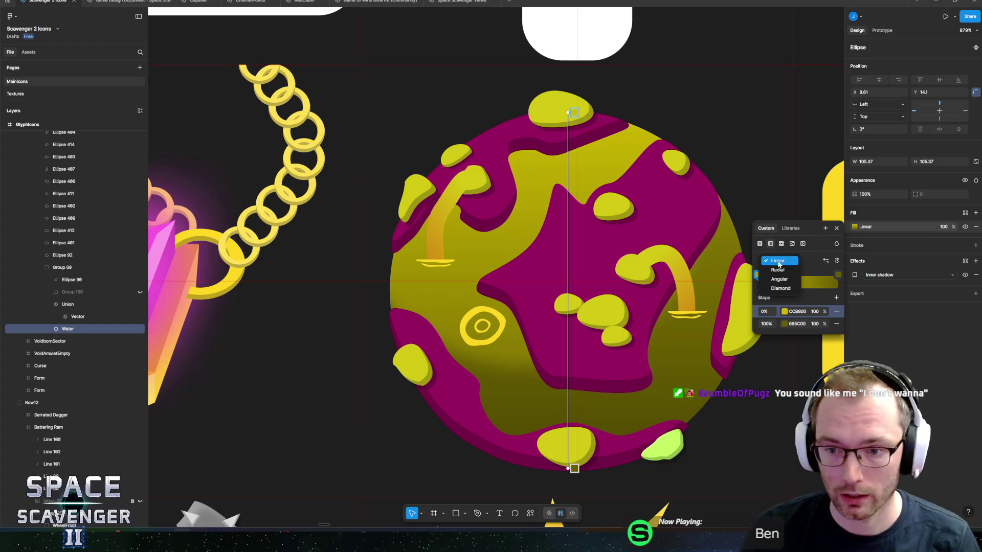
pyautogui.click(776, 272)
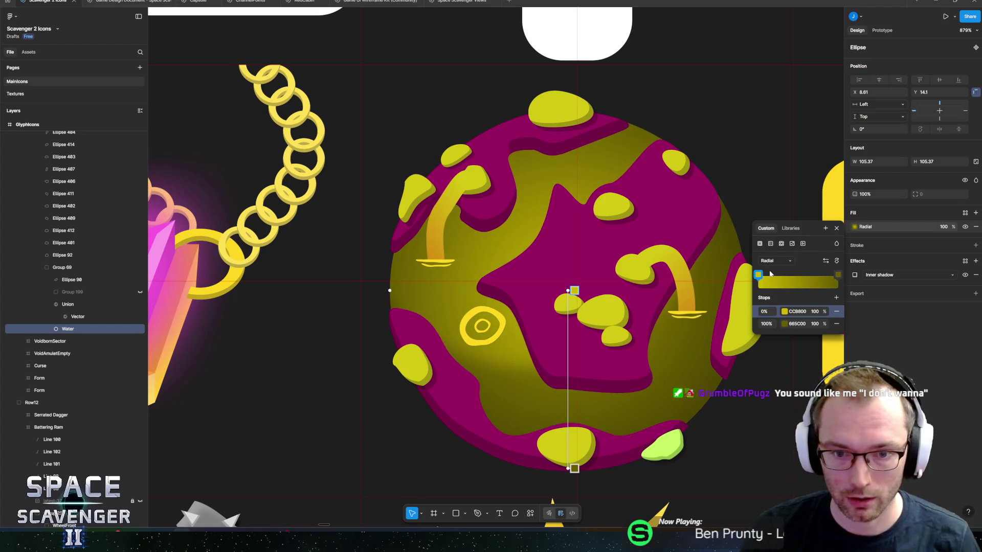
# Set the radial gradient stops to dark green 2C3A00 and lime 91AB00
pyautogui.click(784, 323)
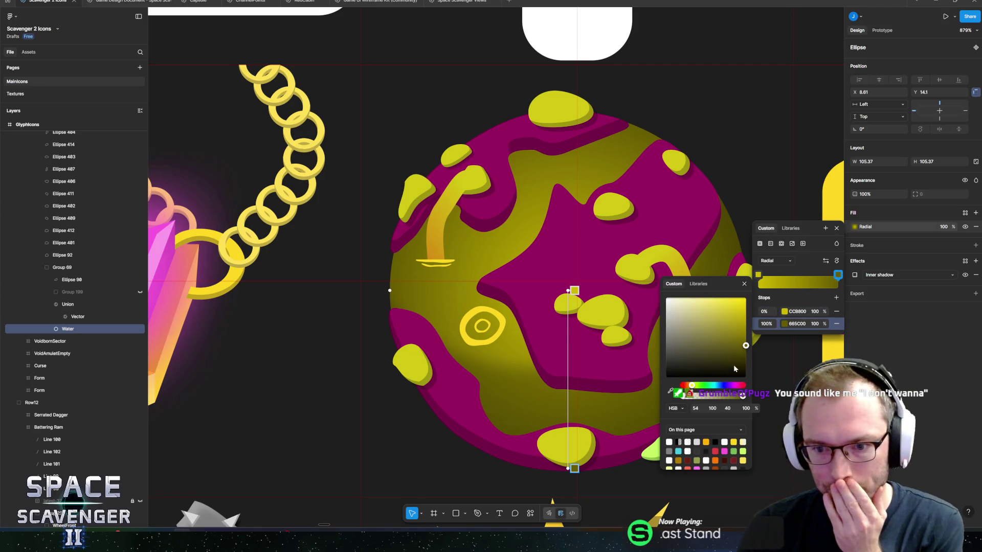
pyautogui.click(694, 386)
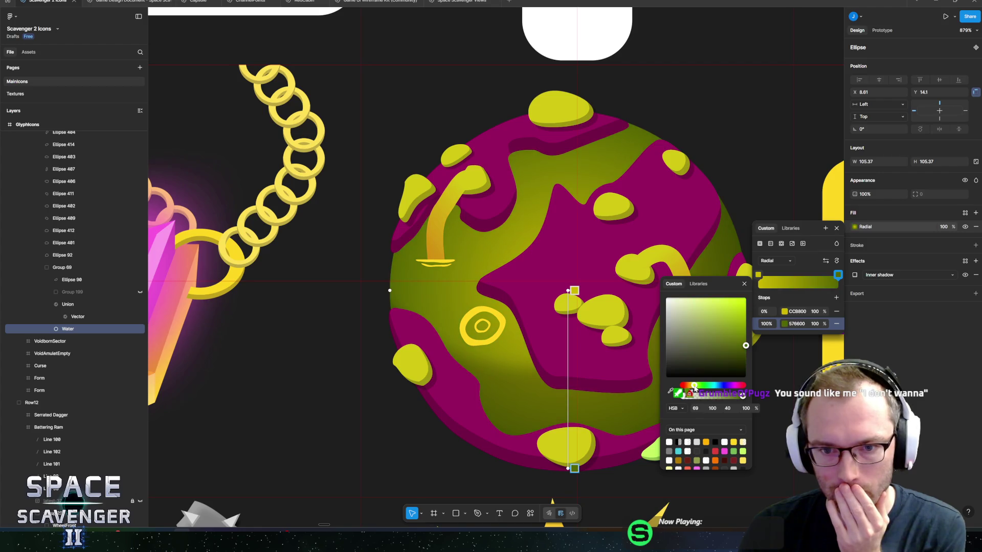
pyautogui.click(784, 312)
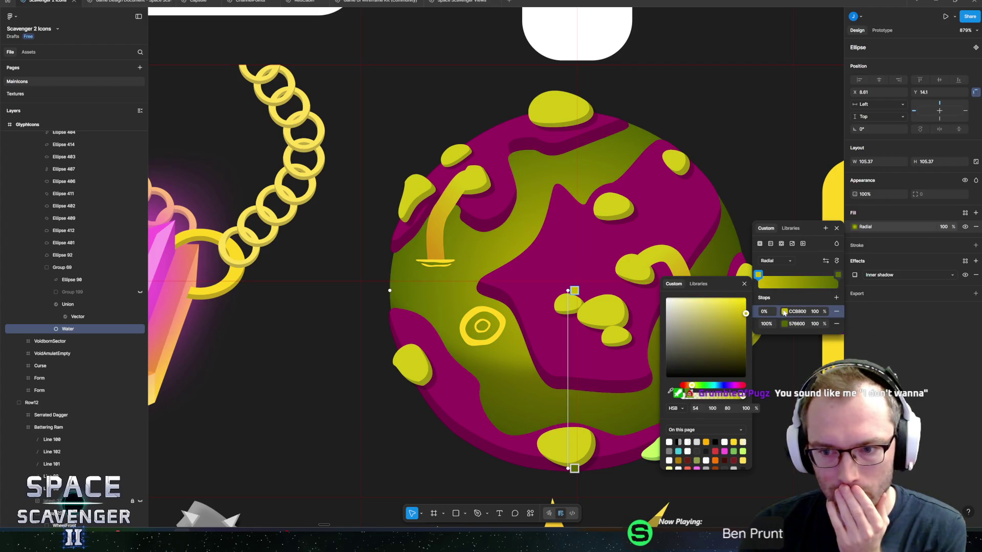
pyautogui.moveTo(694, 387); pyautogui.dragTo(696, 388)
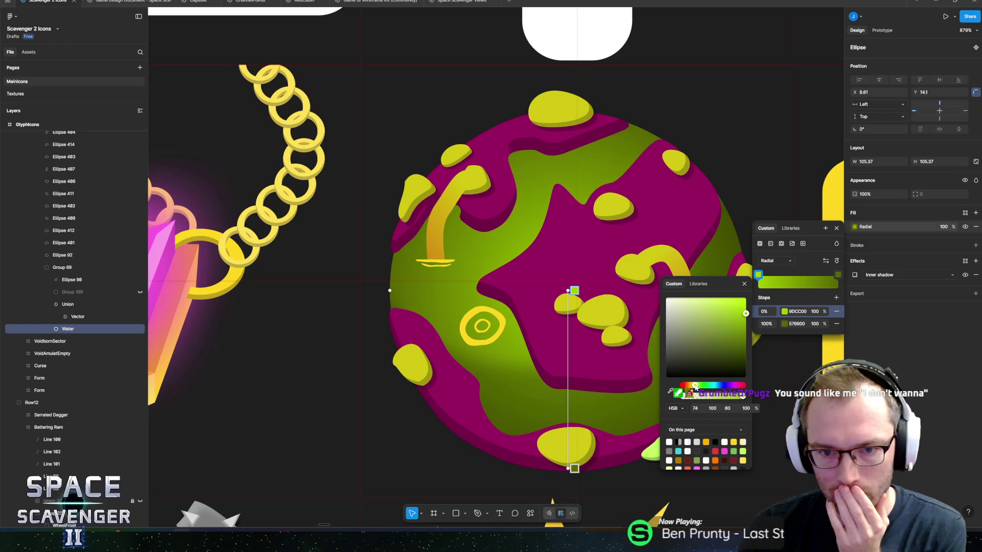
pyautogui.moveTo(736, 321)
pyautogui.mouseDown()
pyautogui.moveTo(717, 331)
pyautogui.moveTo(766, 363)
pyautogui.mouseUp()
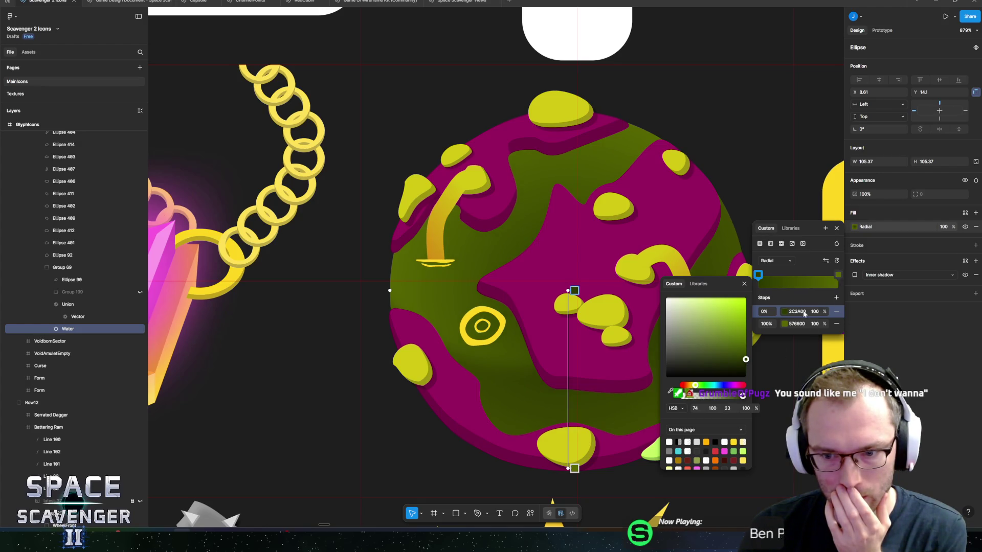
pyautogui.click(837, 273)
pyautogui.moveTo(736, 348); pyautogui.dragTo(754, 326)
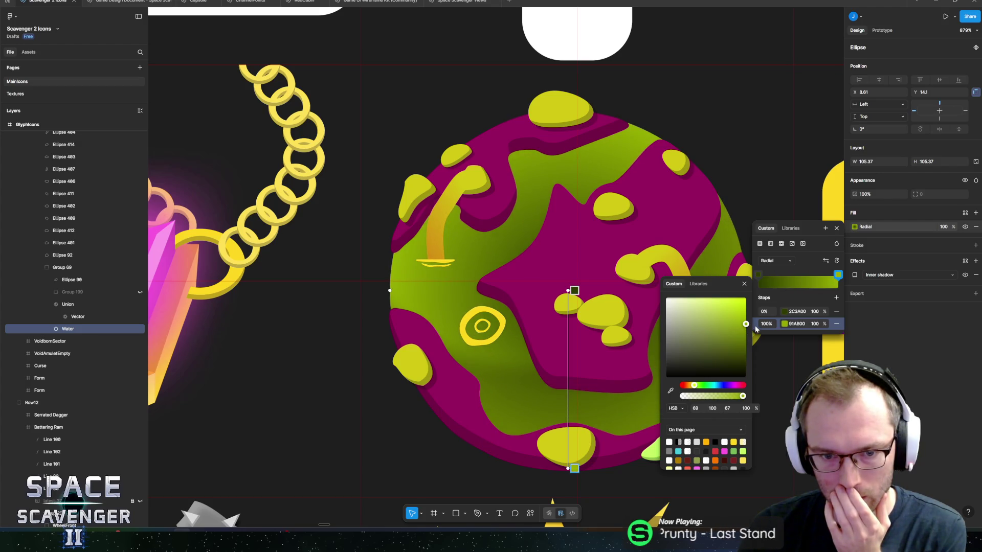
pyautogui.press('Escape')
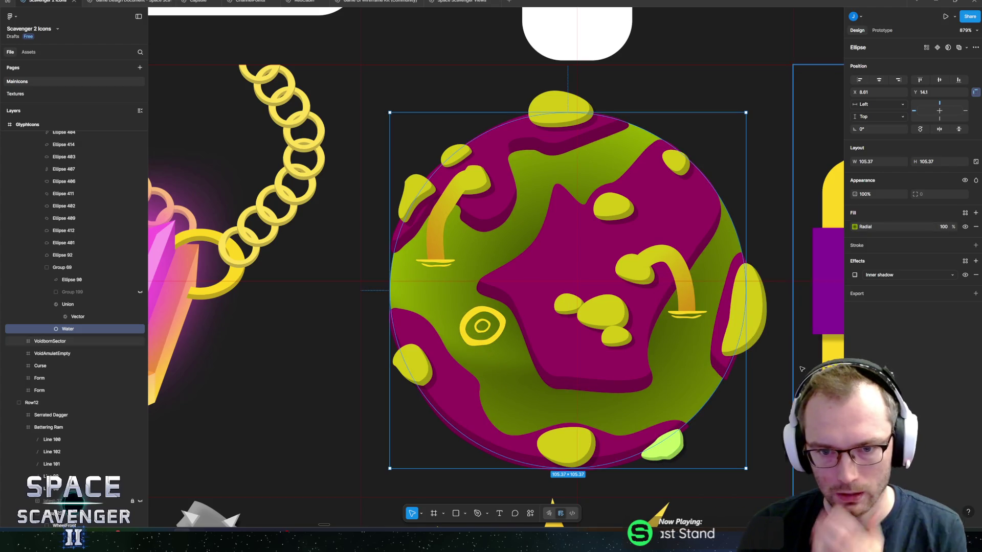
# Change the Union landmass fill from magenta 99005E to deep purple 6C2471
pyautogui.hotkey('shift', 'Tab')
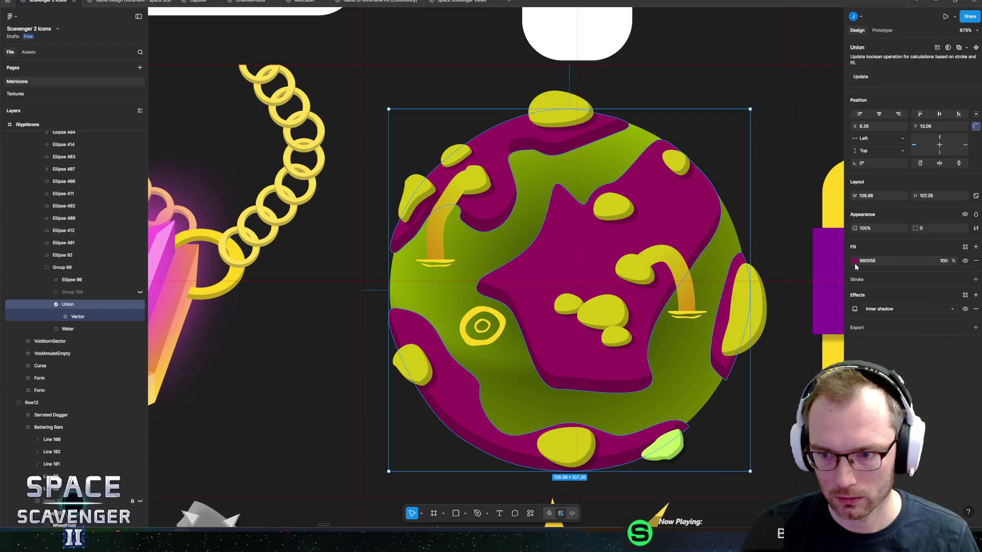
pyautogui.click(855, 262)
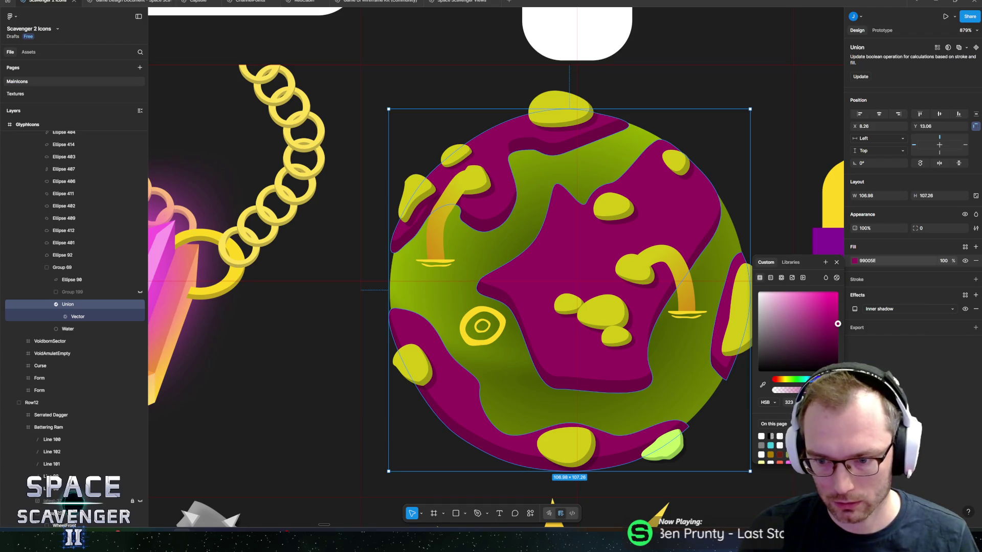
pyautogui.moveTo(831, 380); pyautogui.dragTo(827, 379)
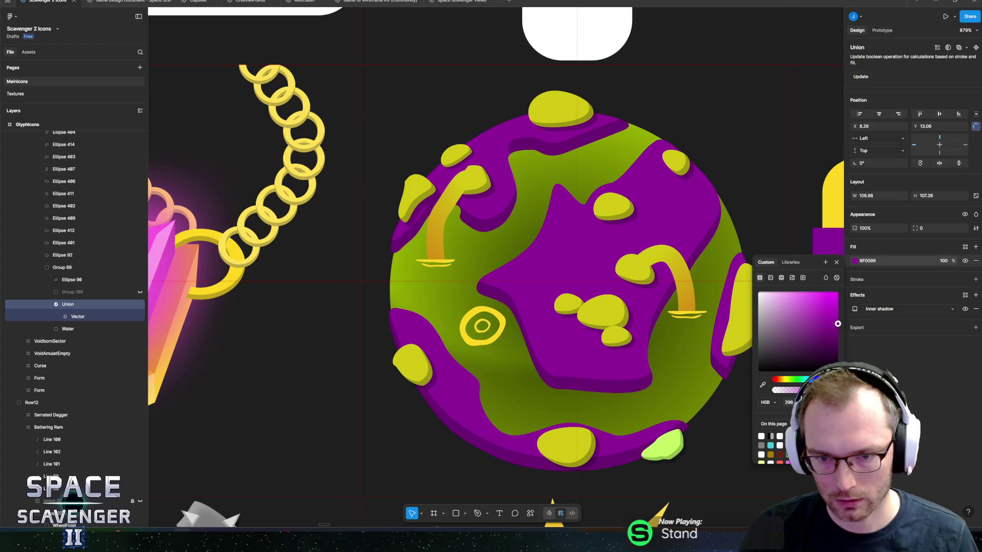
pyautogui.click(816, 337)
pyautogui.moveTo(813, 340); pyautogui.dragTo(813, 343)
pyautogui.press('Escape')
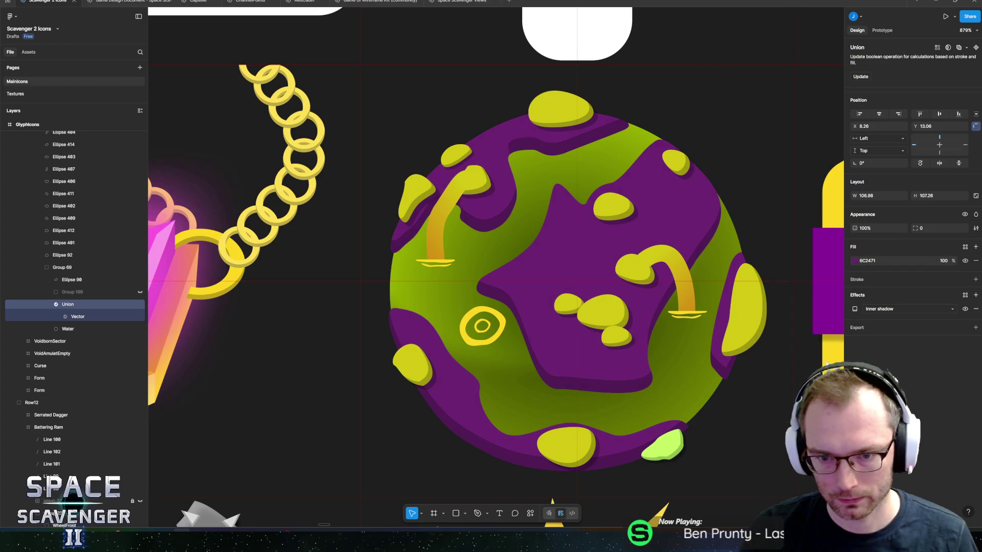
pyautogui.scroll(-5, 593, 353)
pyautogui.scroll(-3, 702, 300)
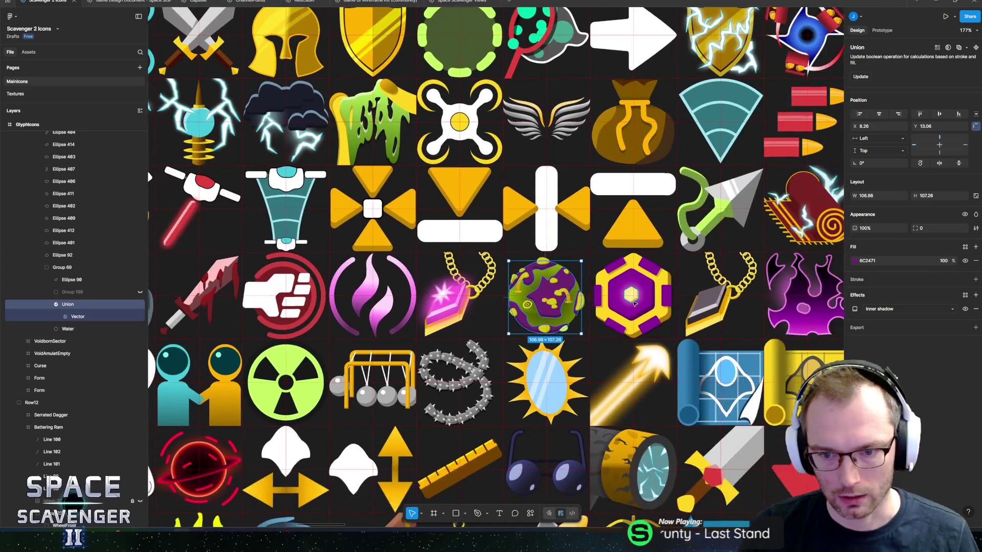
# Adjust the Union landmass purple to a slightly greyer shade
pyautogui.scroll(8, 702, 301)
pyautogui.scroll(-5, 511, 258)
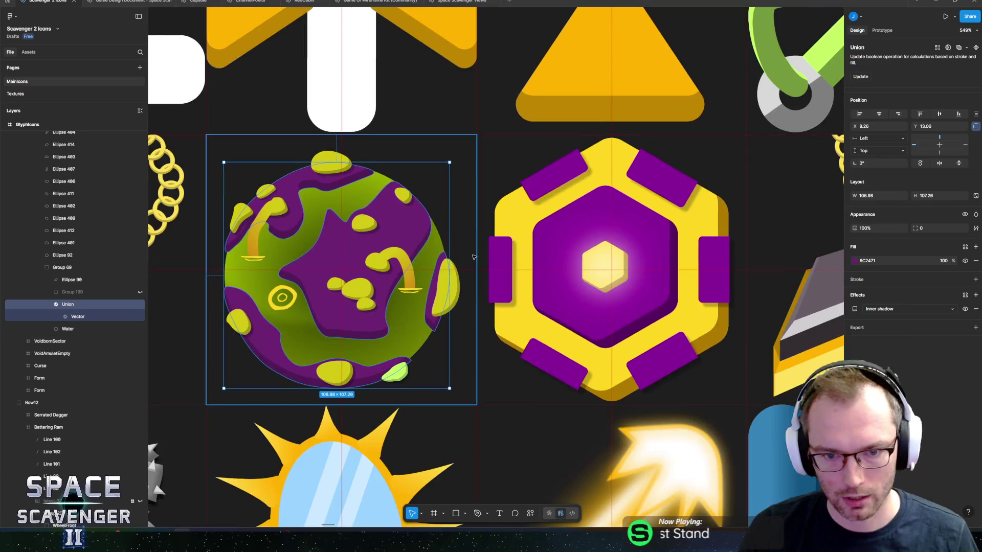
pyautogui.hscroll(-3, 665, 250)
pyautogui.scroll(4, 828, 241)
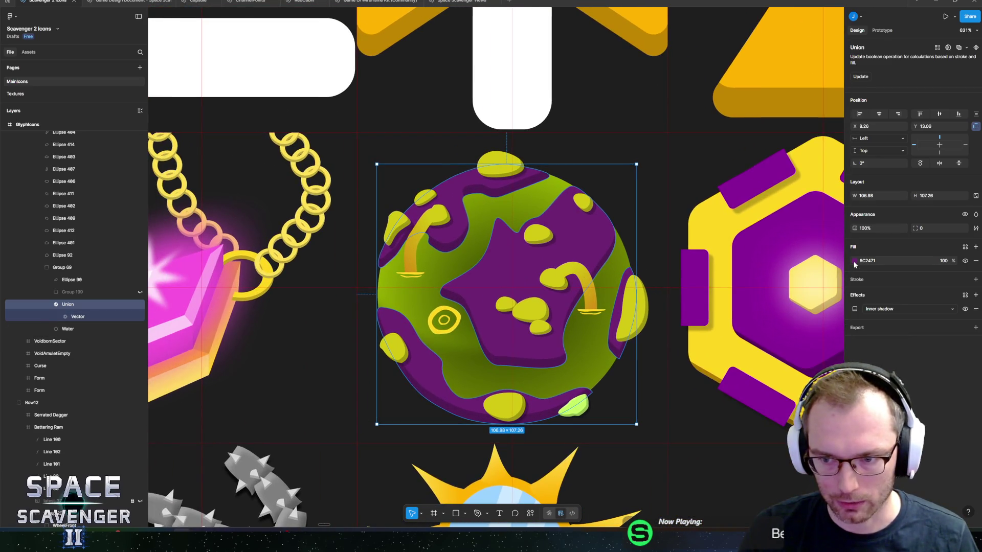
pyautogui.click(854, 260)
pyautogui.moveTo(812, 337); pyautogui.dragTo(808, 338)
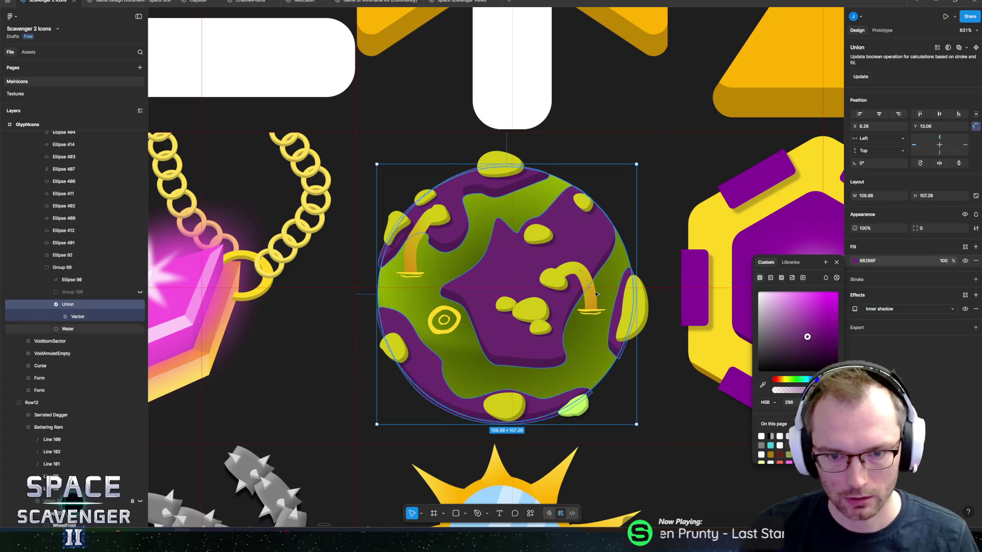
# Darken the right arch's stroke gradient end stop toward olive-gold
pyautogui.click(461, 394)
pyautogui.click(854, 226)
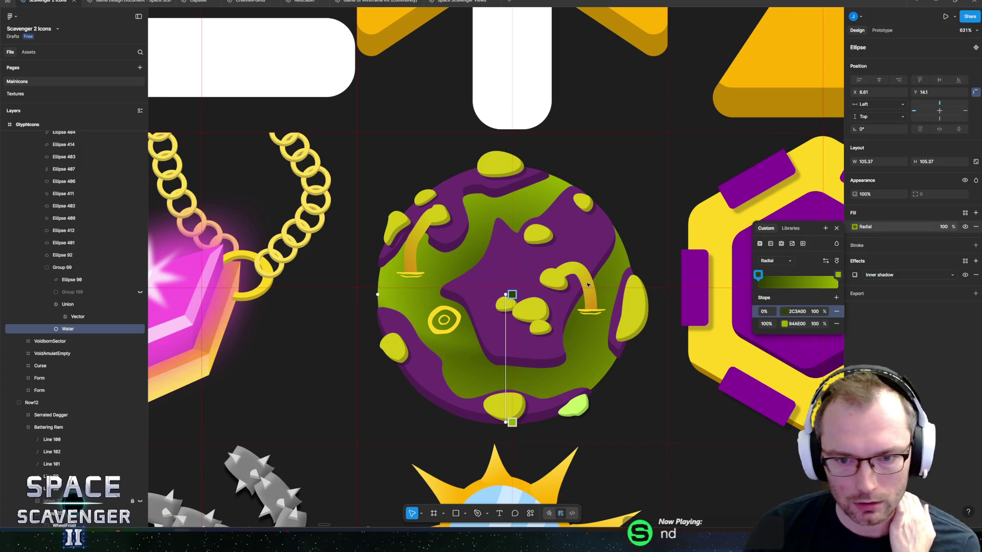
pyautogui.click(578, 271)
pyautogui.click(854, 242)
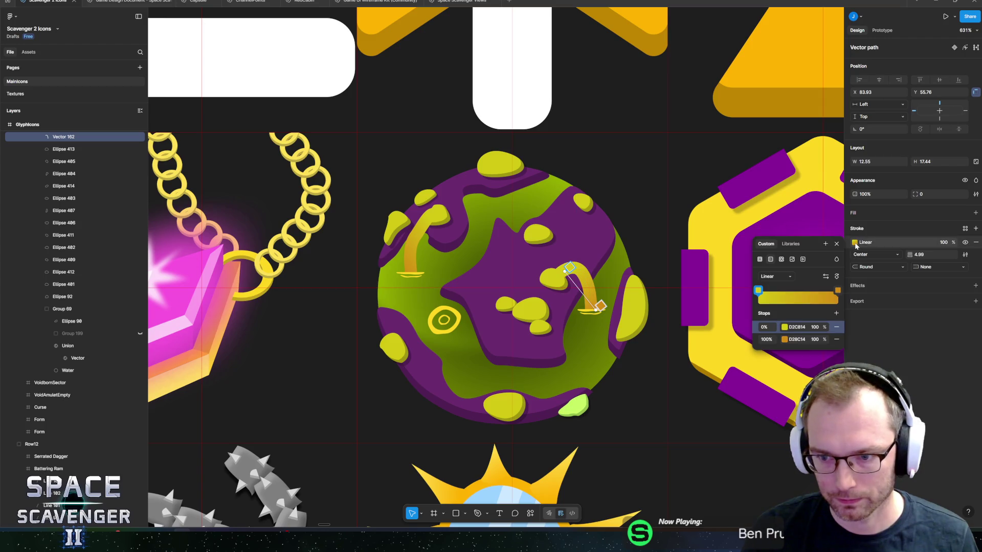
pyautogui.click(785, 340)
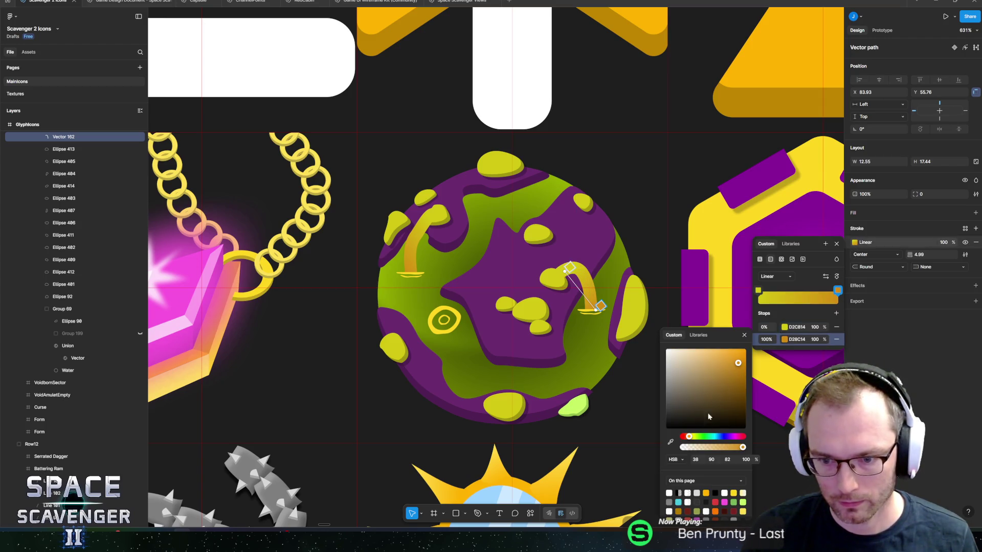
pyautogui.moveTo(737, 364); pyautogui.dragTo(743, 378)
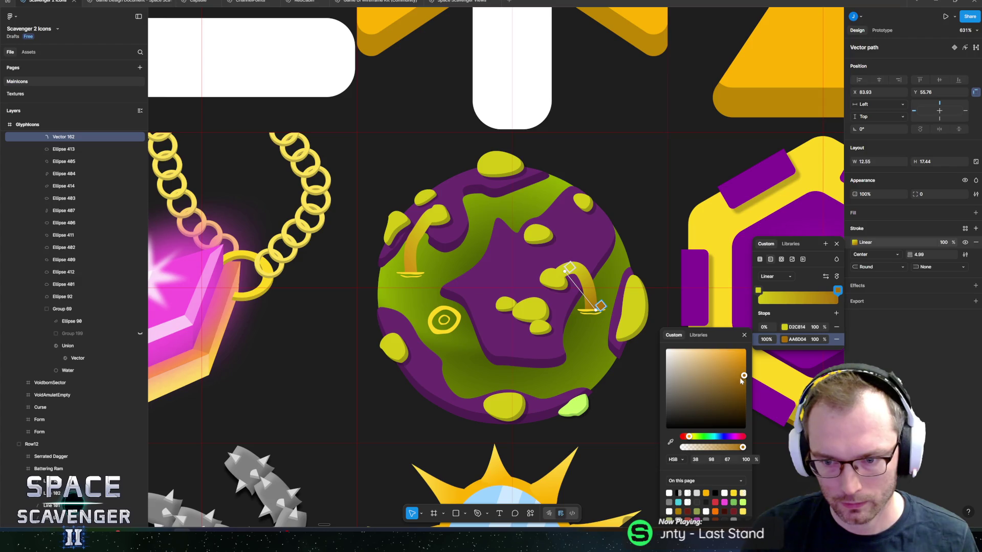
pyautogui.moveTo(688, 438); pyautogui.dragTo(690, 439)
pyautogui.click(863, 354)
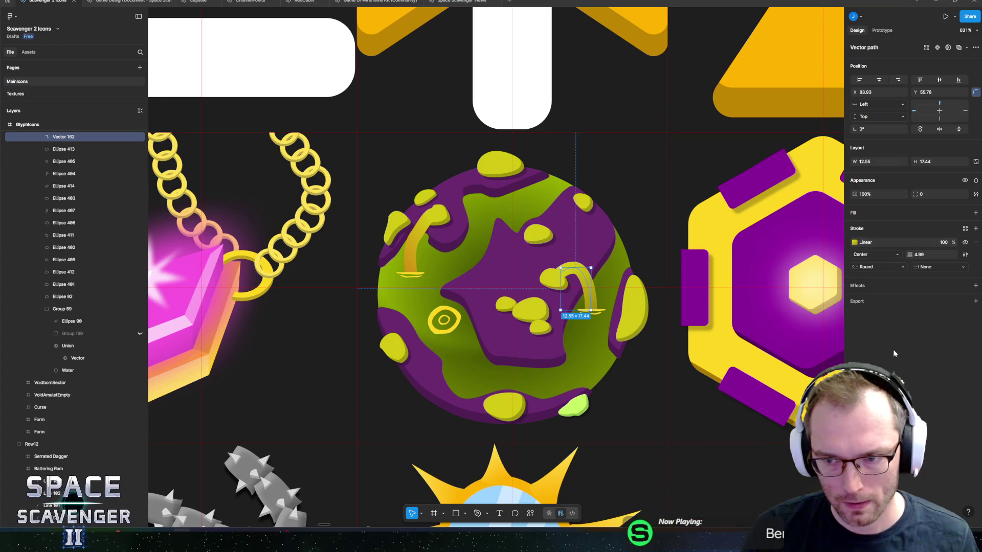
pyautogui.click(853, 243)
pyautogui.press('Escape')
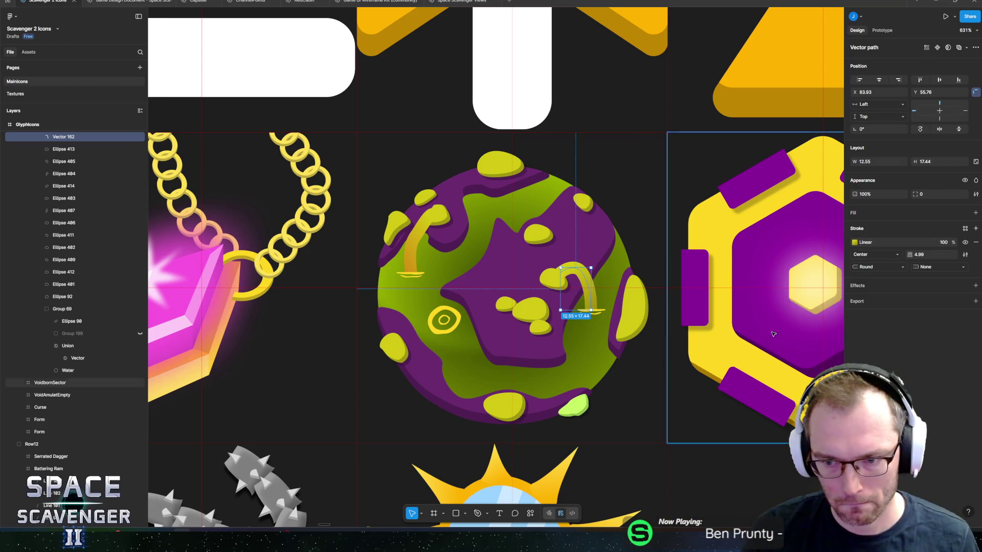
# Delete the left arch's extra green stroke and check its gradient end stop
pyautogui.click(420, 250)
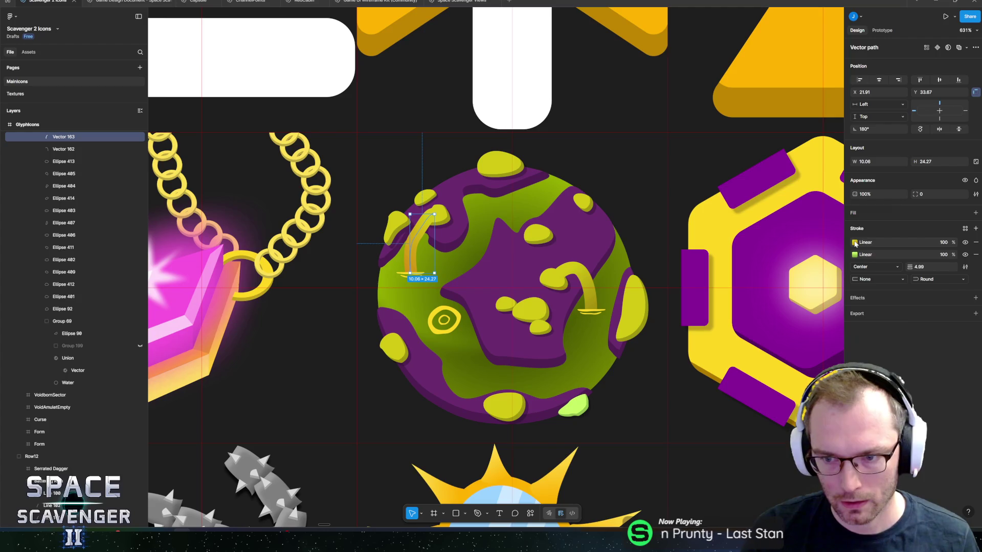
pyautogui.click(975, 255)
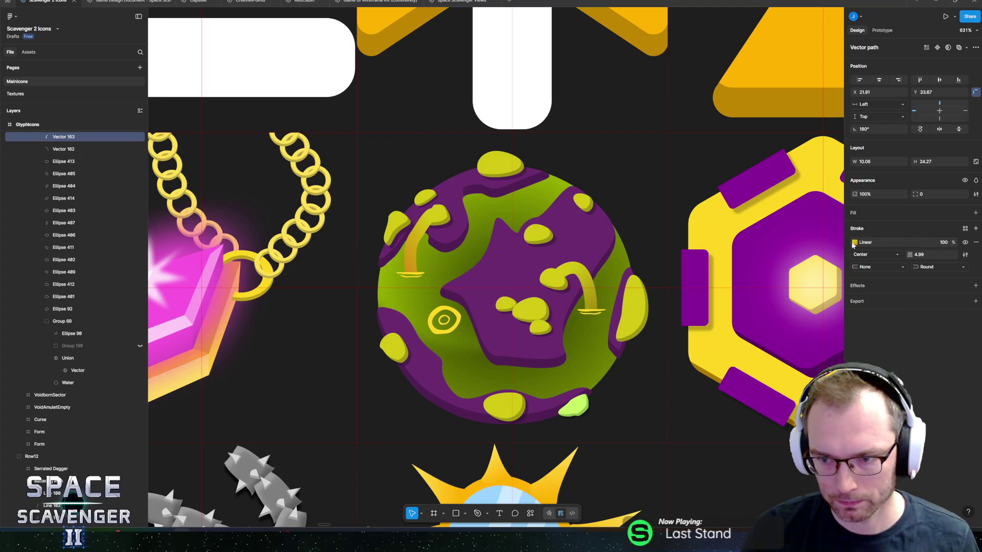
pyautogui.click(854, 243)
pyautogui.click(836, 291)
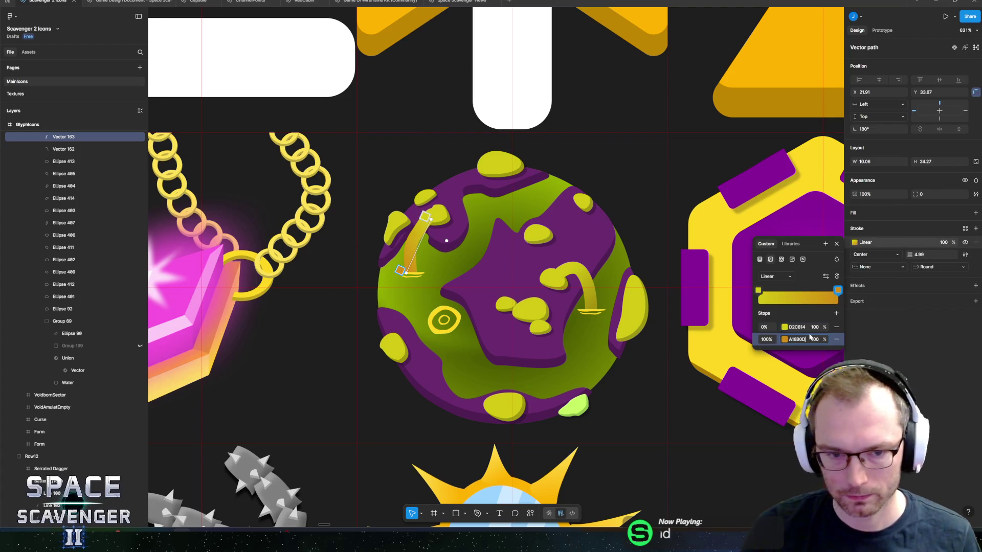
pyautogui.press('Escape')
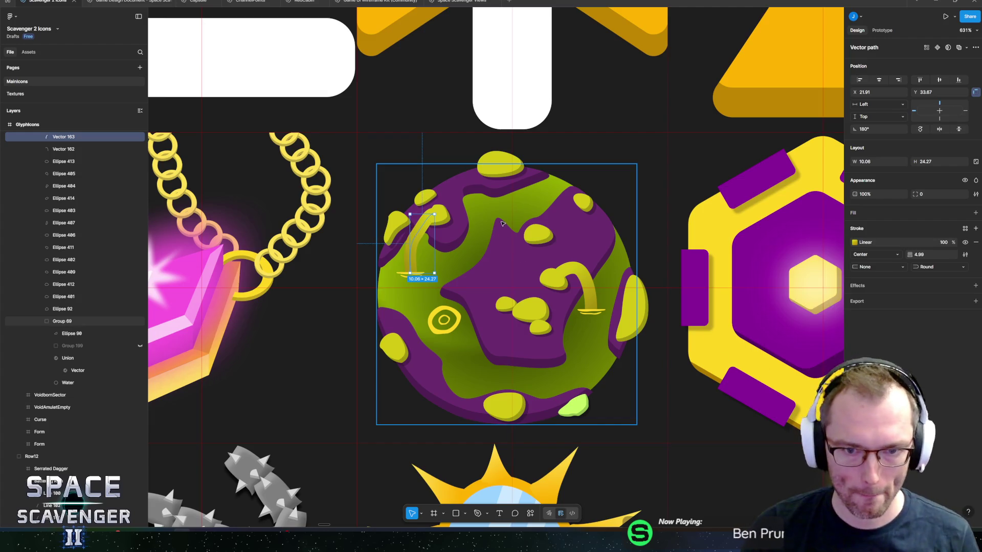
pyautogui.click(502, 224)
pyautogui.click(854, 226)
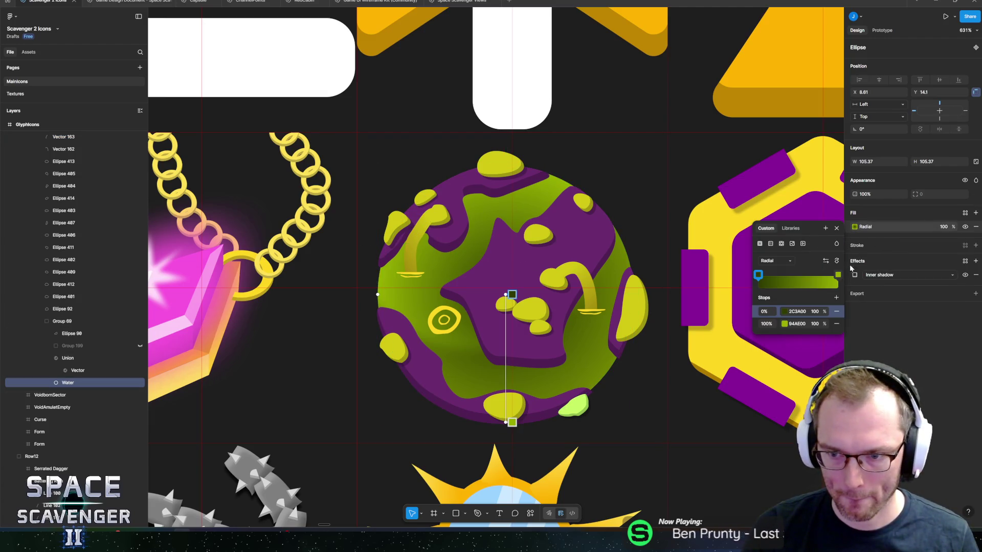
# Paste olive A18B0D into both water gradient stops, nudging the inner stop greener
pyautogui.click(837, 275)
pyautogui.write('A18B0D')
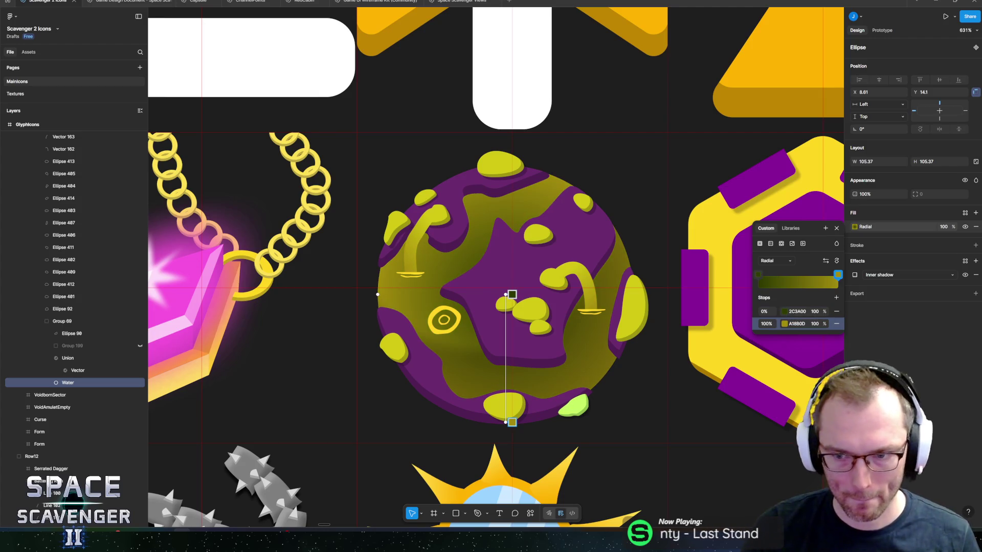
pyautogui.click(785, 312)
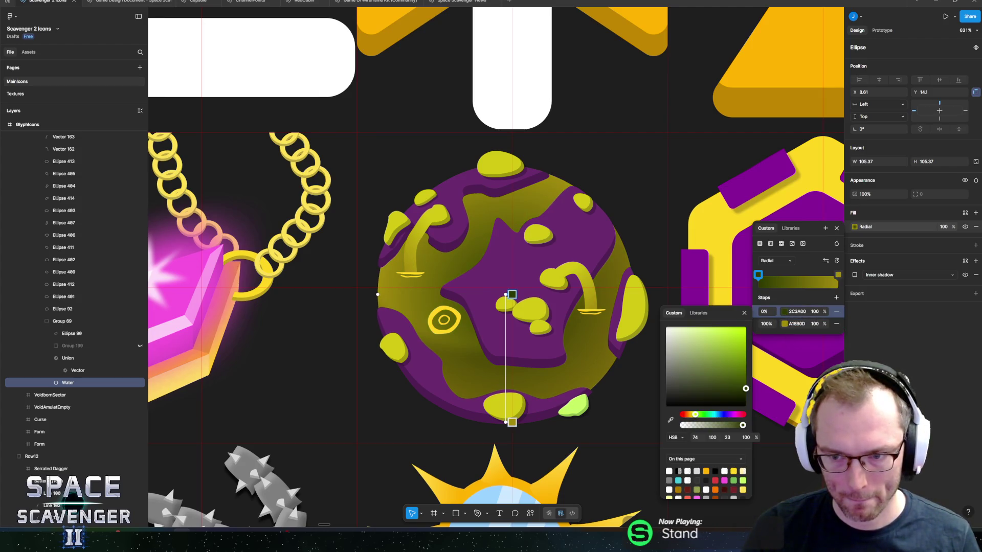
pyautogui.press('Escape')
pyautogui.write('A18B0D')
pyautogui.click(786, 311)
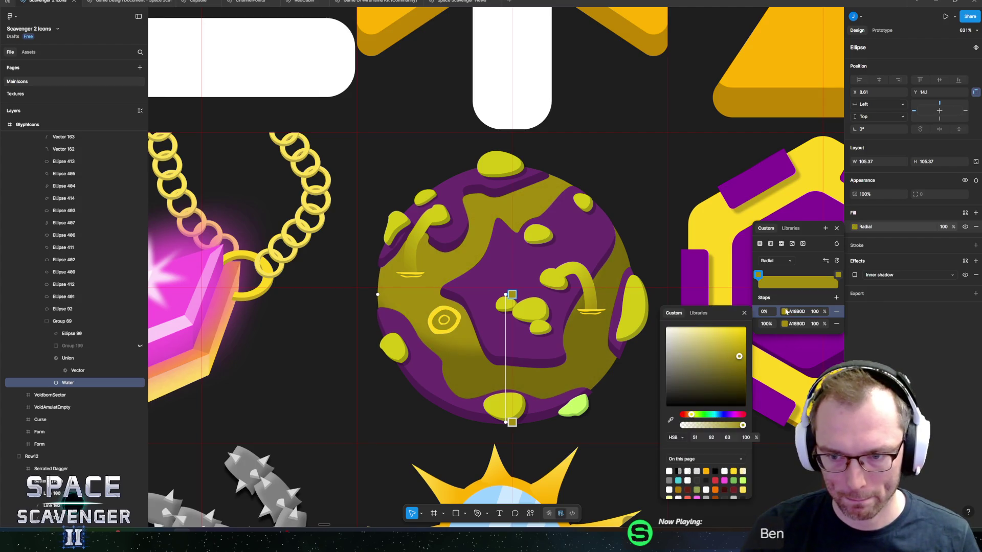
pyautogui.moveTo(693, 416); pyautogui.dragTo(693, 416)
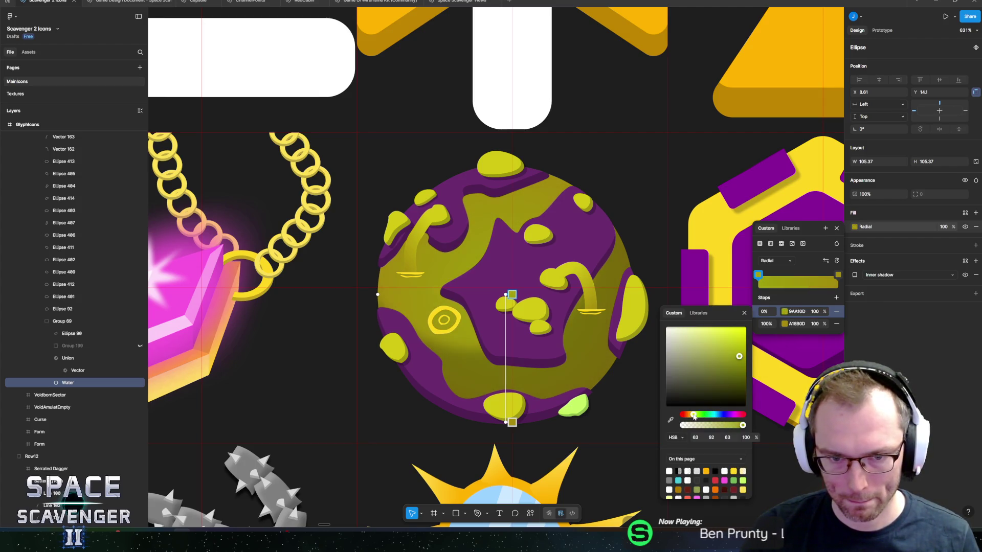
pyautogui.press('Escape')
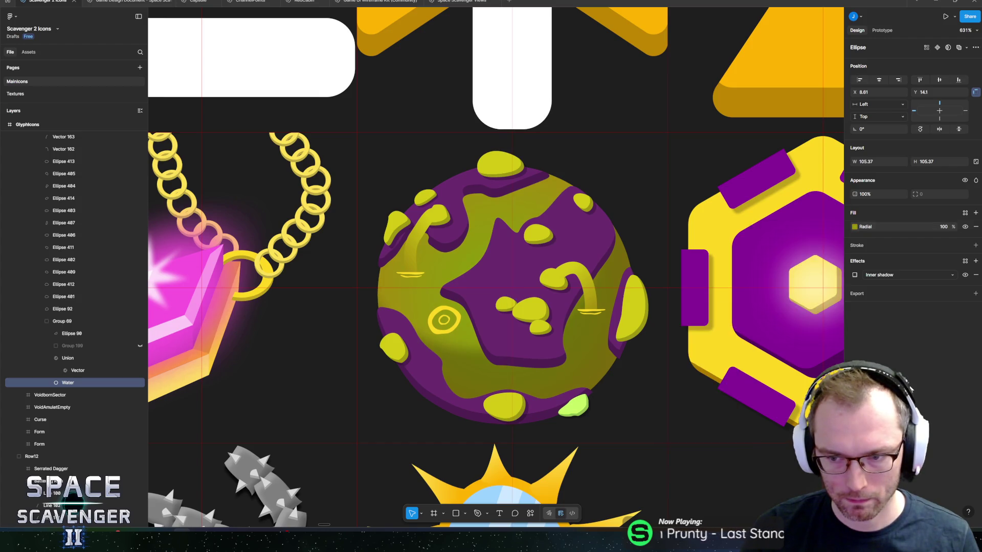
# Zoom and recentre on the icon sheet to review the planet, then select its purple shape
pyautogui.scroll(-10, 508, 322)
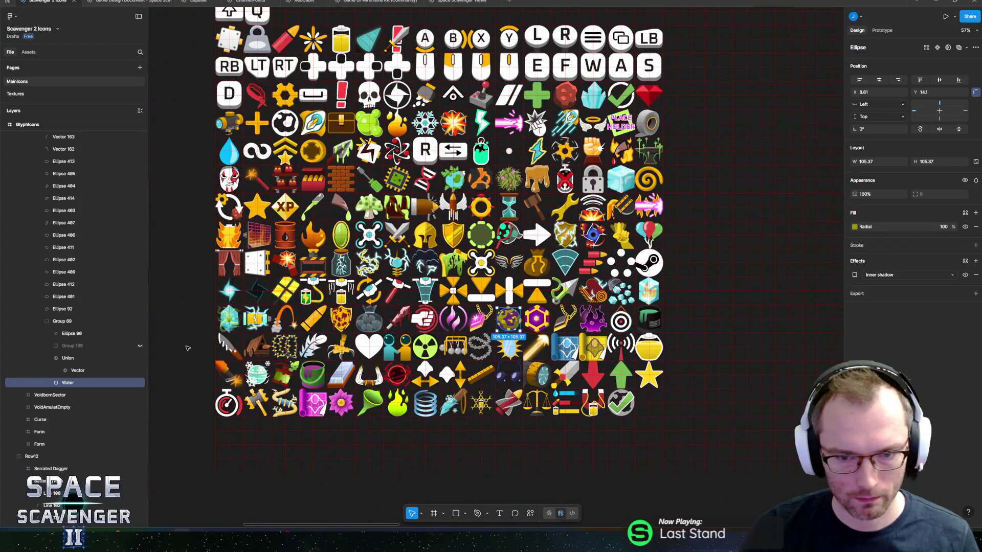
pyautogui.click(186, 339)
pyautogui.scroll(-3, 186, 339)
pyautogui.hscroll(-5, 240, 307)
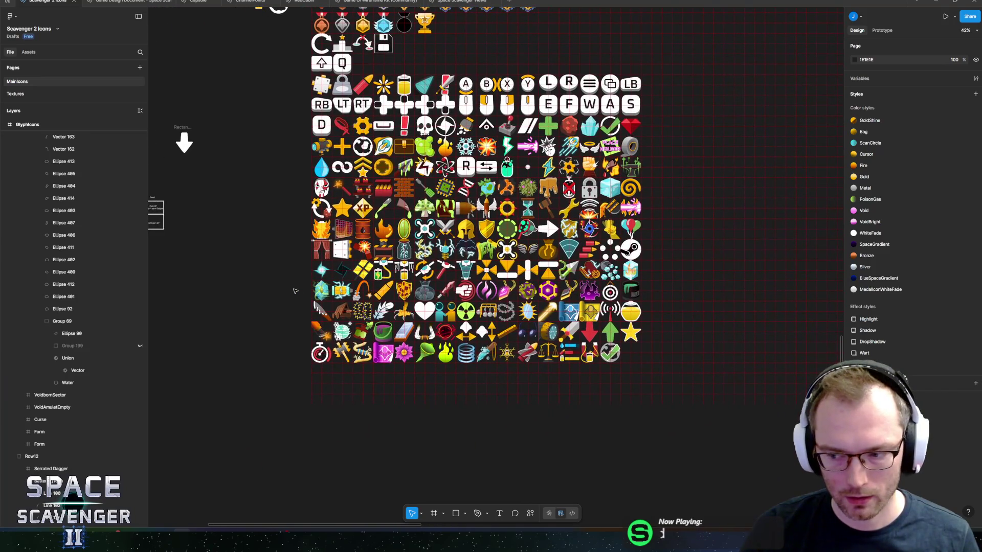
pyautogui.scroll(10, 534, 287)
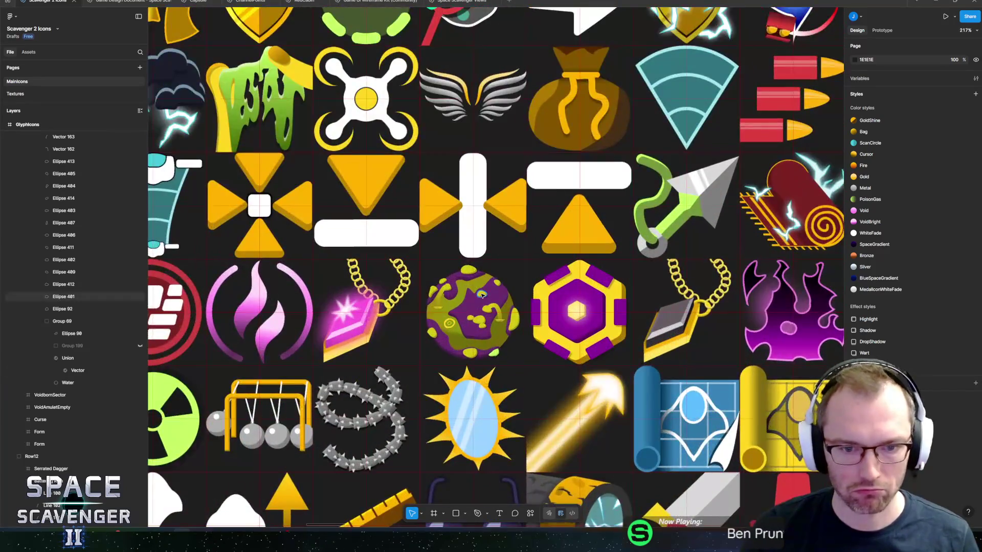
pyautogui.scroll(-8, 481, 291)
pyautogui.scroll(4, 486, 291)
pyautogui.scroll(-4, 488, 291)
pyautogui.scroll(4, 489, 291)
pyautogui.scroll(2, 489, 291)
pyautogui.scroll(5, 493, 293)
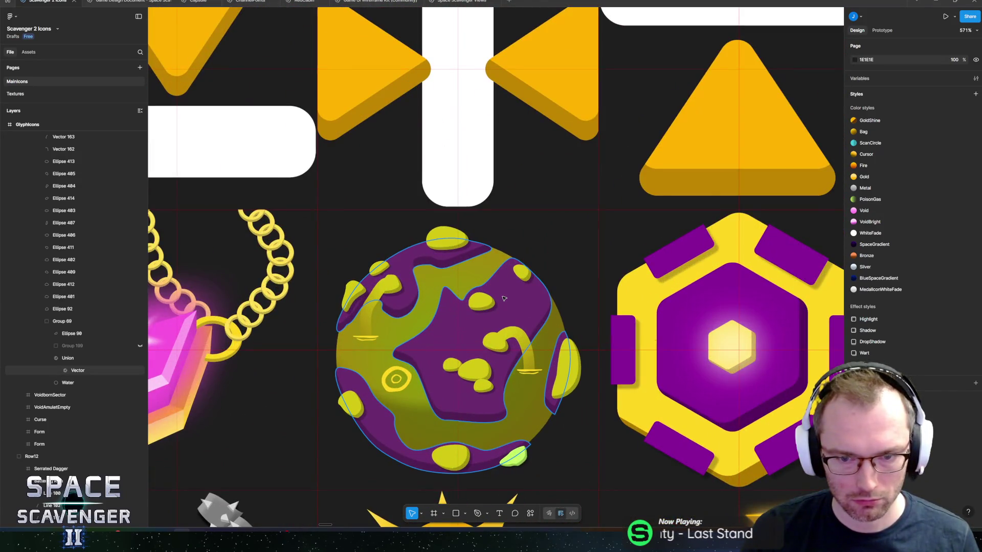
pyautogui.scroll(-4, 509, 298)
pyautogui.scroll(-5, 510, 298)
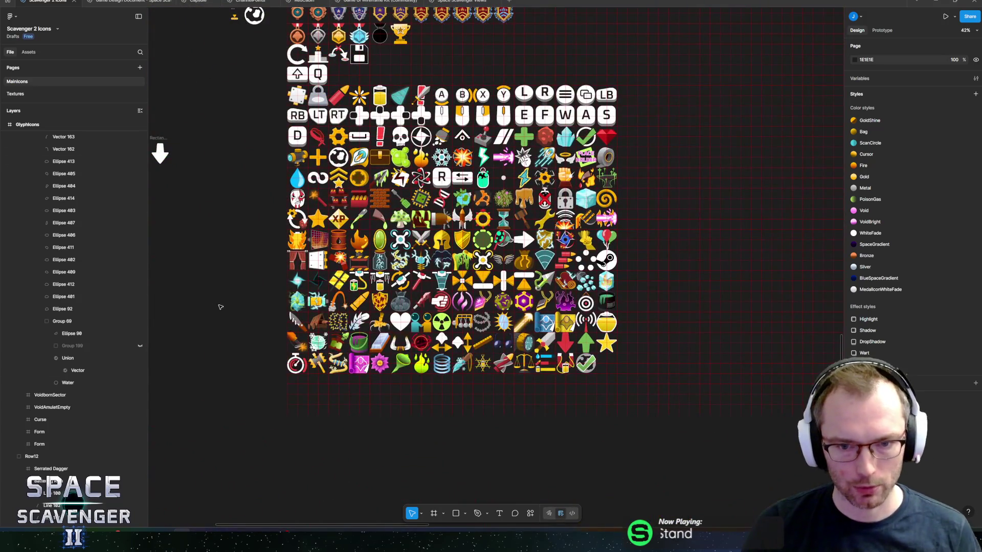
pyautogui.moveTo(226, 270); pyautogui.dragTo(218, 244)
pyautogui.scroll(2, 233, 239)
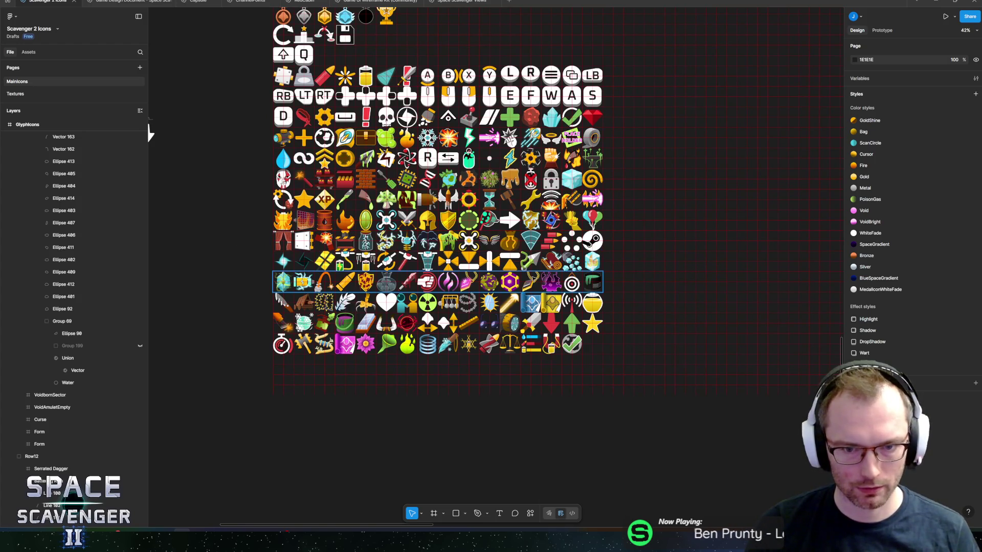
pyautogui.scroll(10, 487, 280)
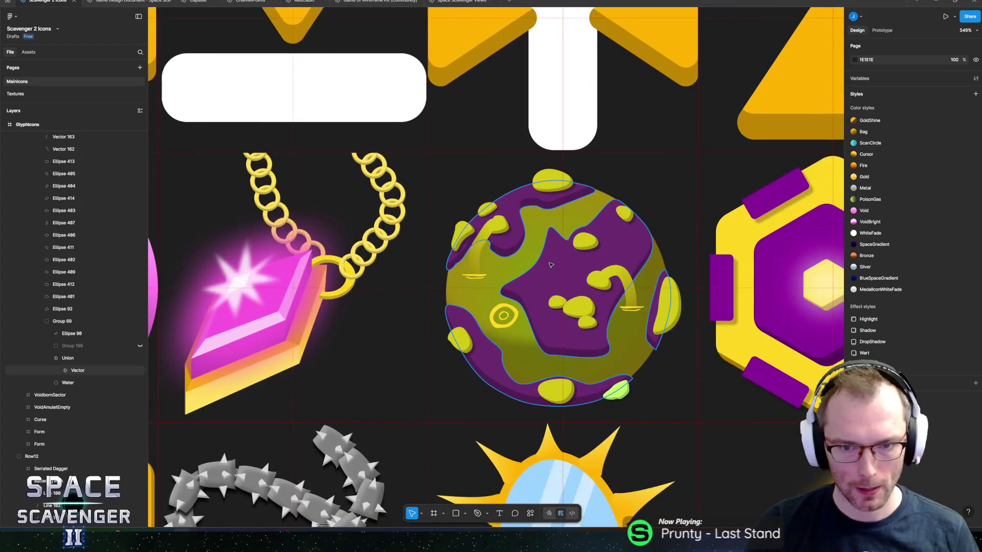
pyautogui.keyDown('ctrl'); pyautogui.click(487, 281); pyautogui.keyUp('ctrl')
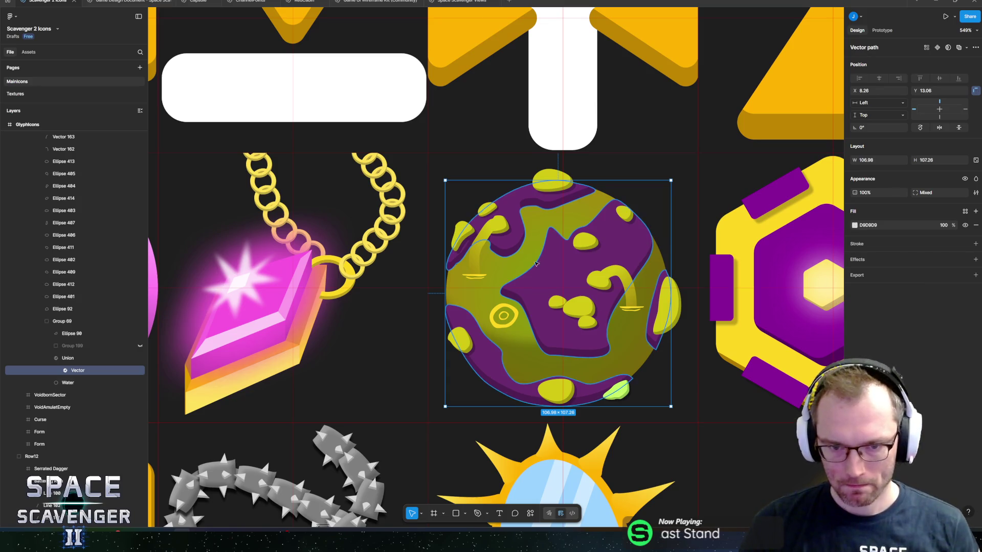
# Tune the planet base's hue and brightness until its fill reads 822D67
pyautogui.click(68, 358)
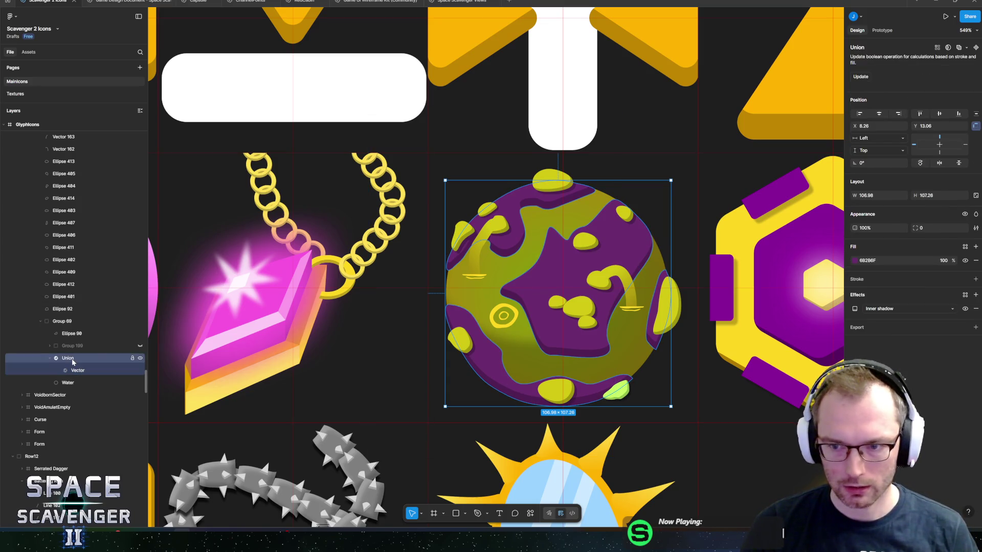
pyautogui.click(855, 260)
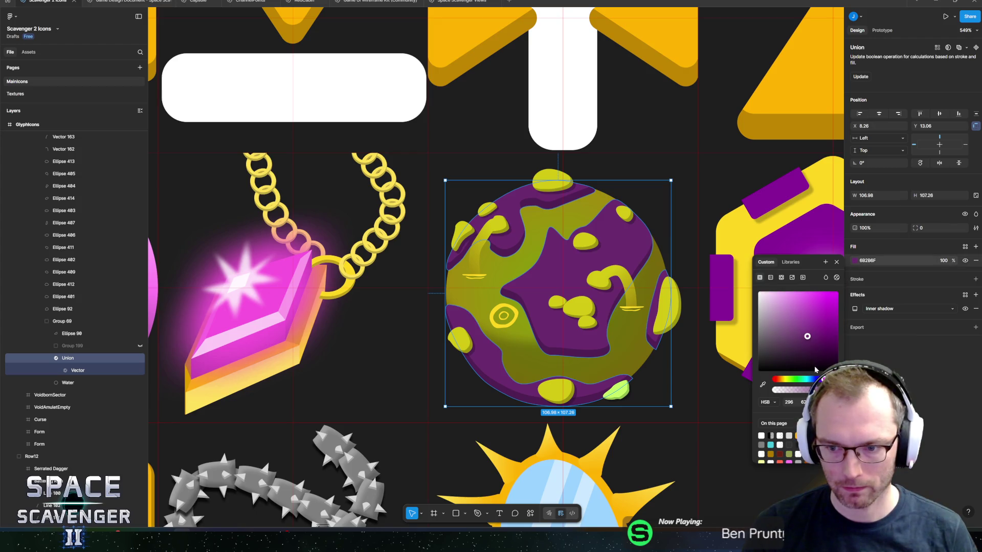
pyautogui.moveTo(826, 379); pyautogui.dragTo(830, 379)
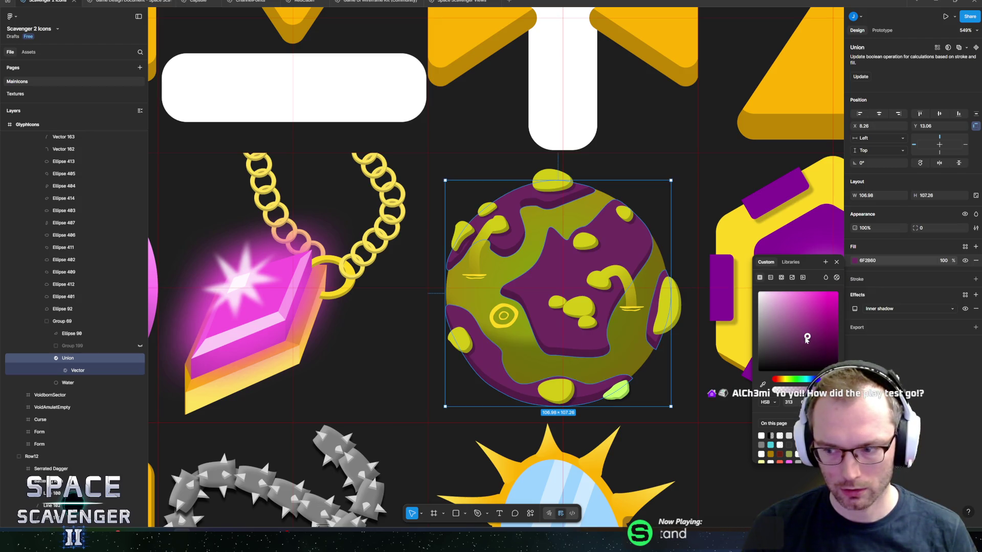
pyautogui.moveTo(806, 338); pyautogui.dragTo(806, 335)
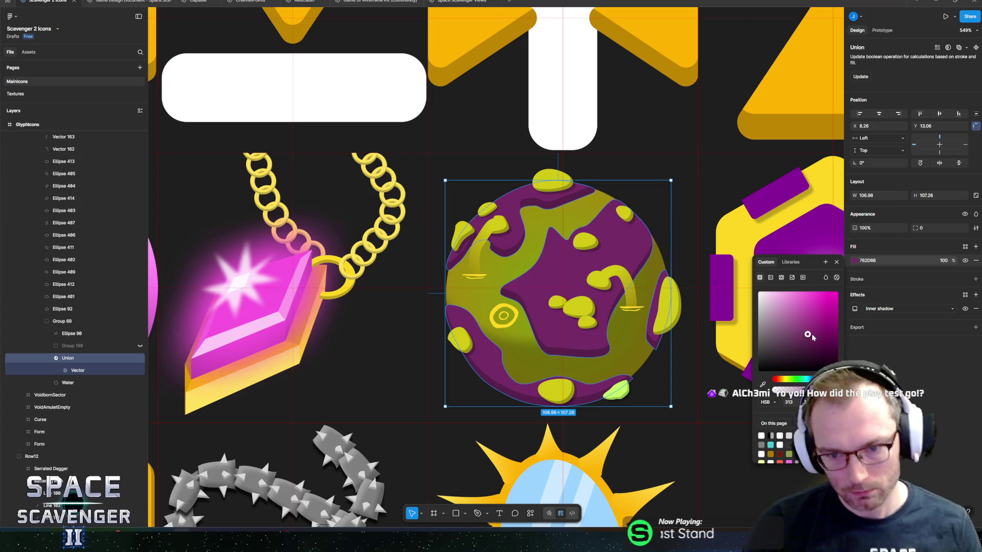
pyautogui.moveTo(808, 336); pyautogui.dragTo(807, 333)
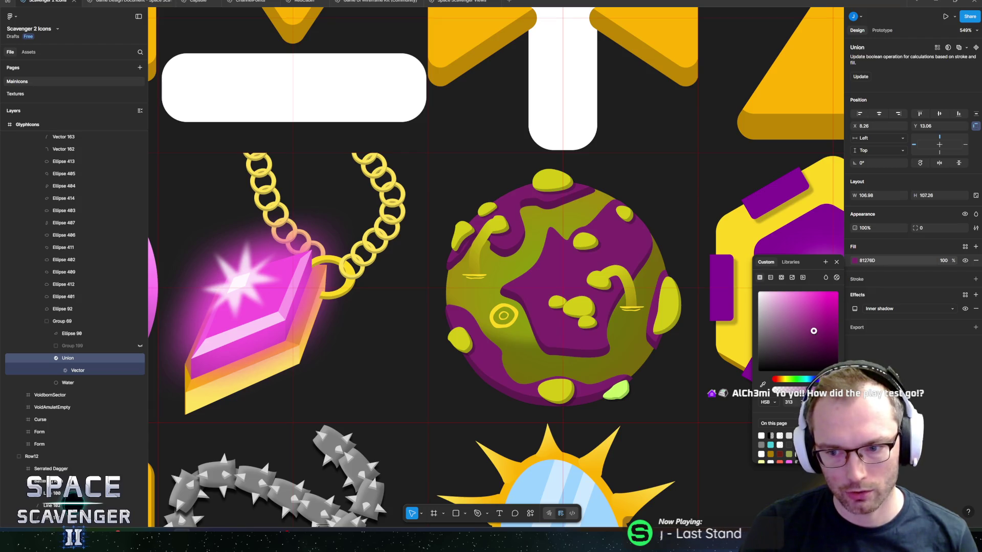
pyautogui.moveTo(828, 379); pyautogui.dragTo(830, 379)
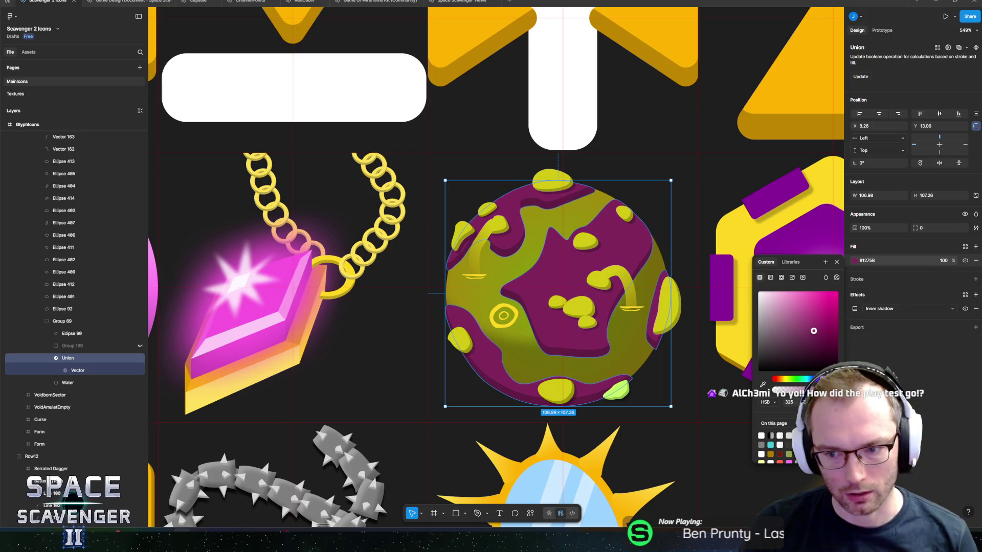
pyautogui.moveTo(831, 379); pyautogui.dragTo(829, 379)
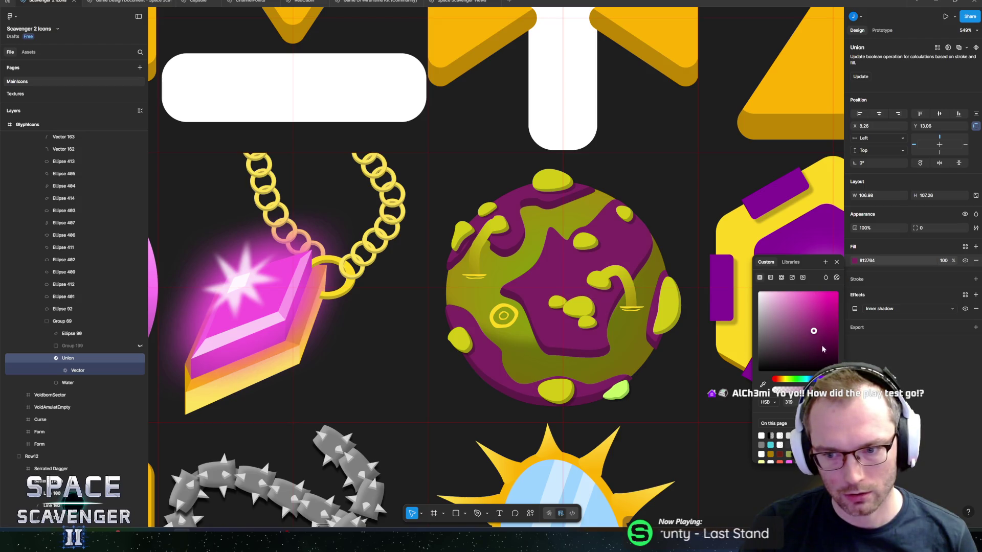
pyautogui.click(813, 330)
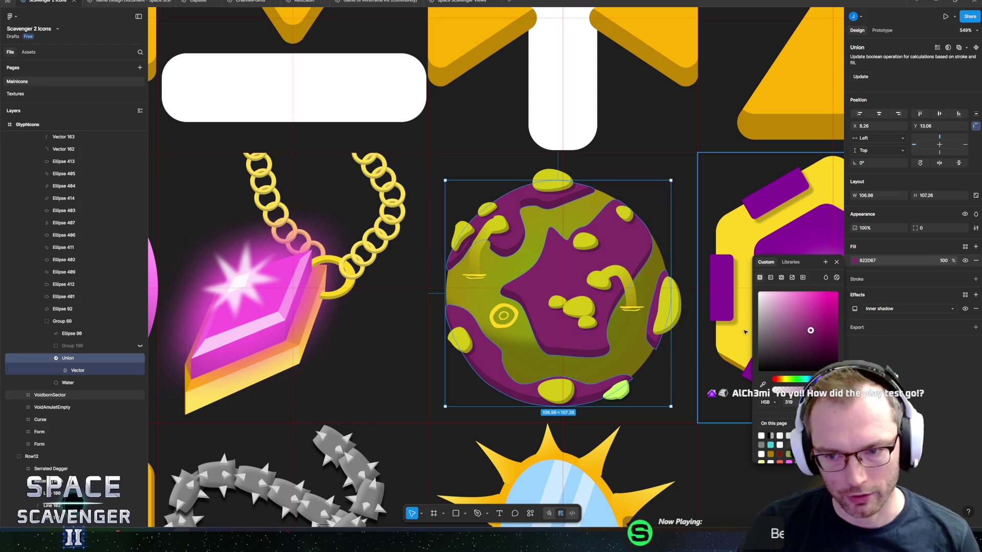
pyautogui.click(638, 219)
pyautogui.scroll(-5, 638, 218)
pyautogui.scroll(-5, 638, 219)
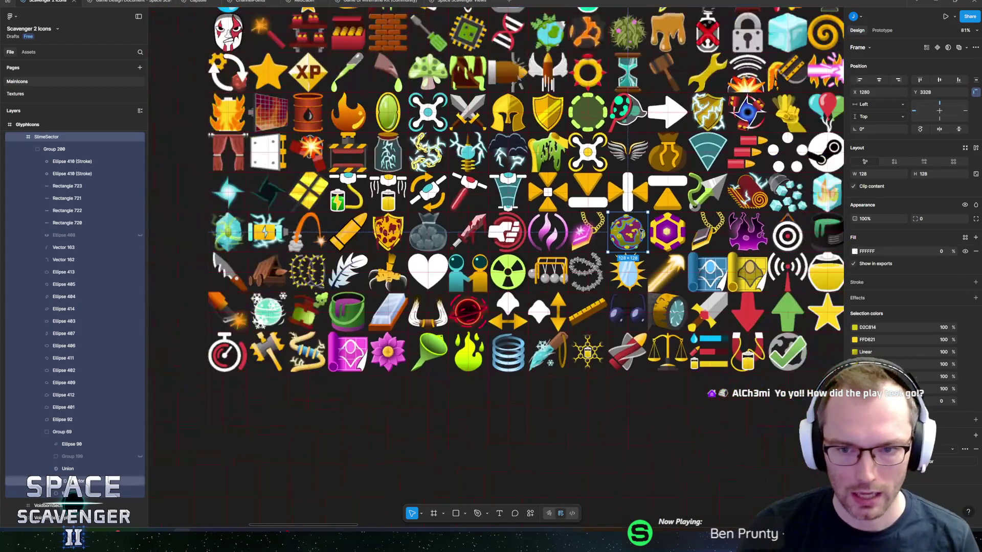
# Select the six ring and bar markings and dull their yellow toward green
pyautogui.scroll(10, 566, 239)
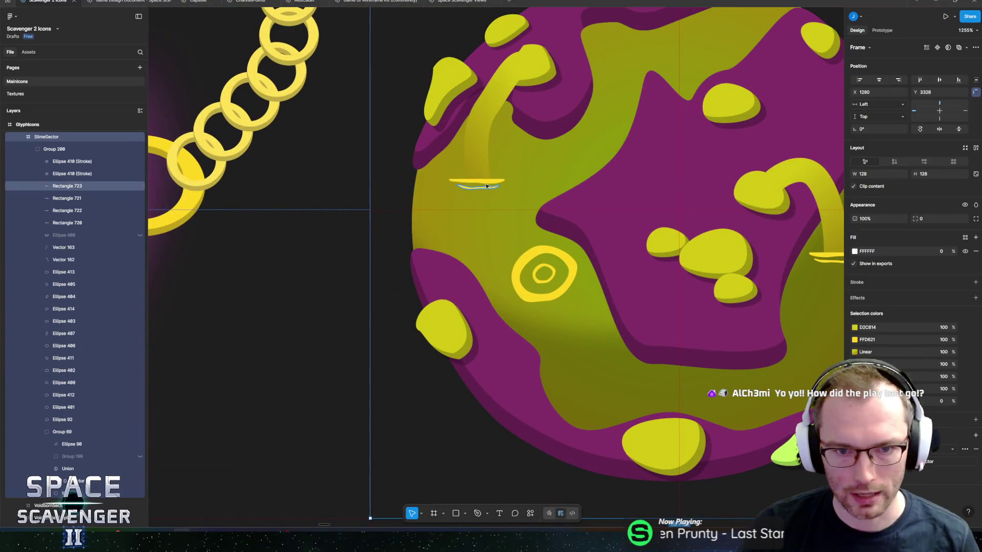
pyautogui.keyDown('ctrl'); pyautogui.click(476, 182); pyautogui.keyUp('ctrl')
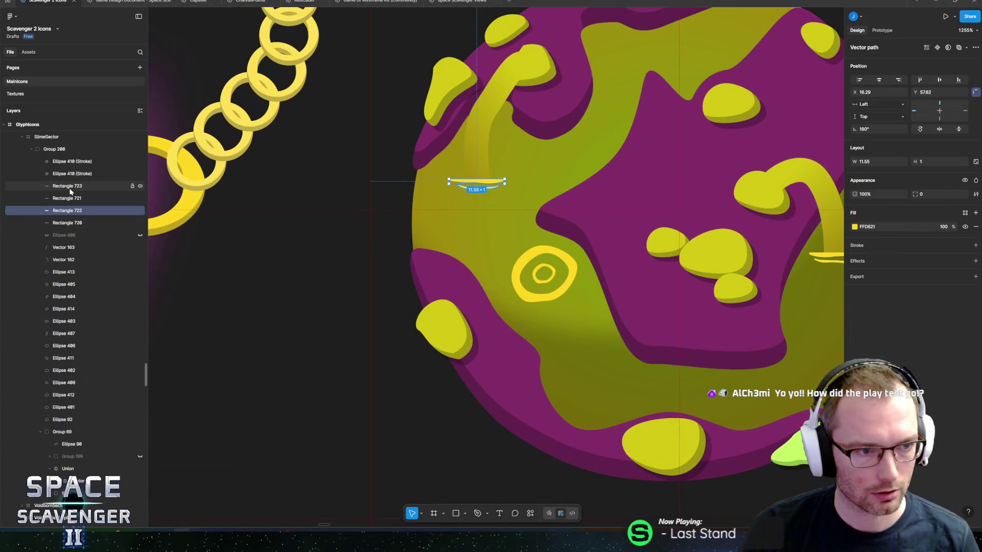
pyautogui.keyDown('ctrl'); pyautogui.keyDown('shift'); pyautogui.click(547, 278); pyautogui.keyUp('shift'); pyautogui.keyUp('ctrl')
pyautogui.keyDown('ctrl'); pyautogui.keyDown('shift'); pyautogui.click(651, 272); pyautogui.keyUp('shift'); pyautogui.keyUp('ctrl')
pyautogui.scroll(-5, 652, 272)
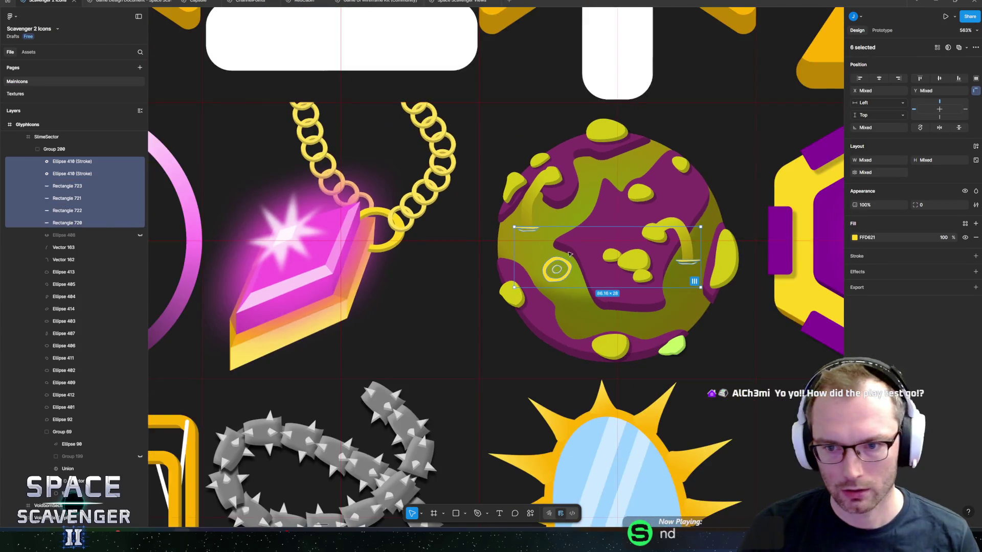
pyautogui.scroll(5, 591, 259)
pyautogui.click(854, 237)
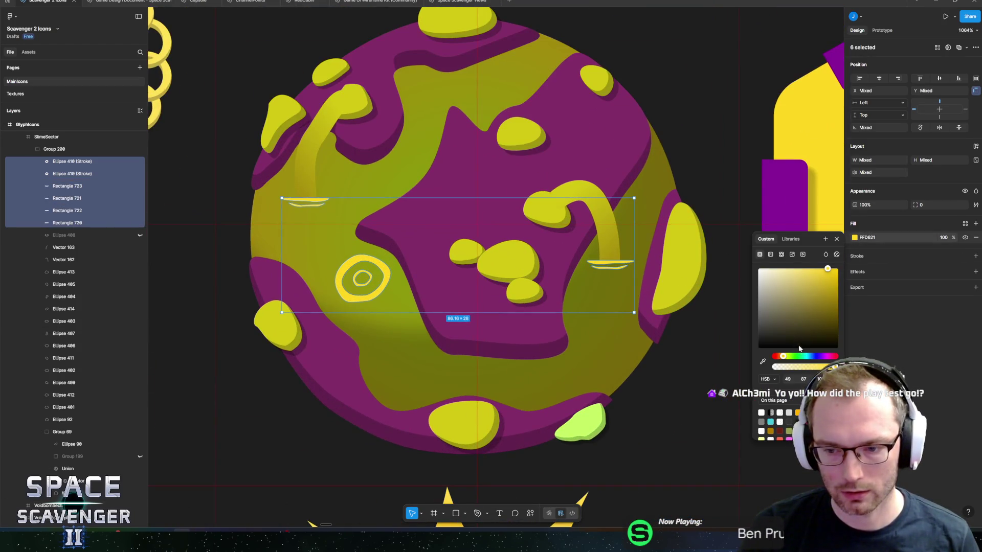
pyautogui.moveTo(787, 357); pyautogui.dragTo(786, 360)
pyautogui.moveTo(819, 281); pyautogui.dragTo(817, 291)
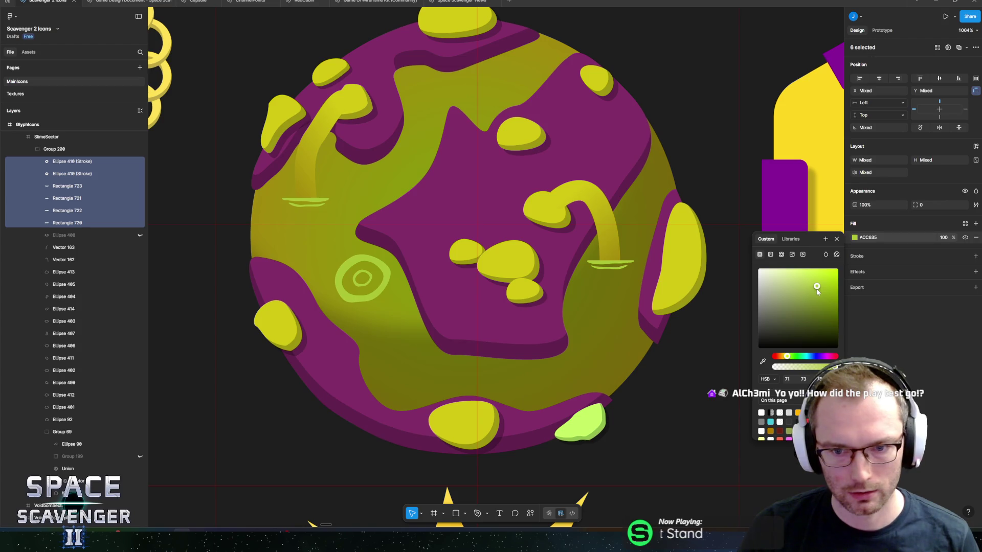
pyautogui.press('Escape')
pyautogui.hotkey('shift', '1')
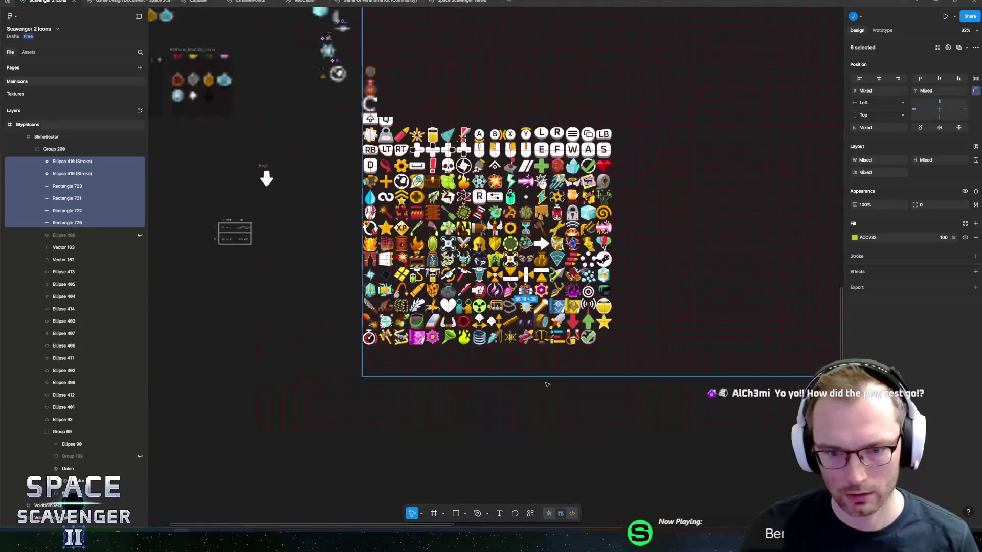
pyautogui.press('Escape')
# Reselect the six markings and fine-tune their fill to muted olive B4AF1B
pyautogui.scroll(5, 632, 255)
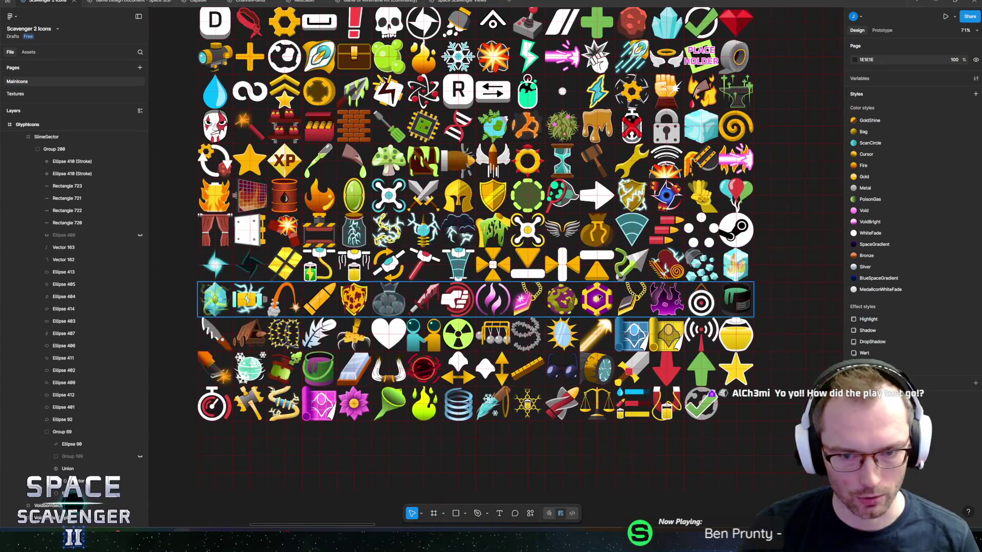
pyautogui.scroll(5, 496, 309)
pyautogui.click(67, 162)
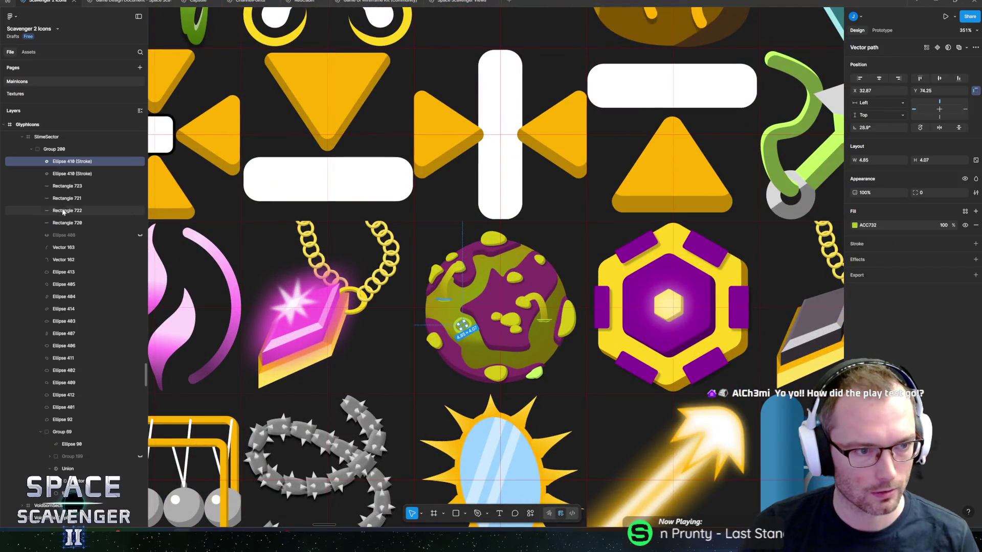
pyautogui.keyDown('shift'); pyautogui.click(67, 223); pyautogui.keyUp('shift')
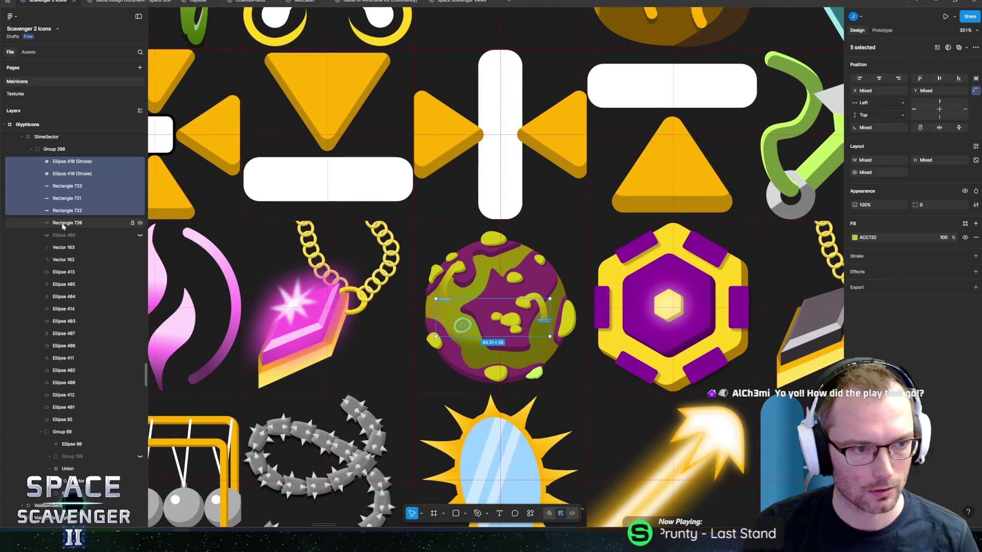
pyautogui.click(854, 237)
pyautogui.moveTo(785, 359); pyautogui.dragTo(785, 359)
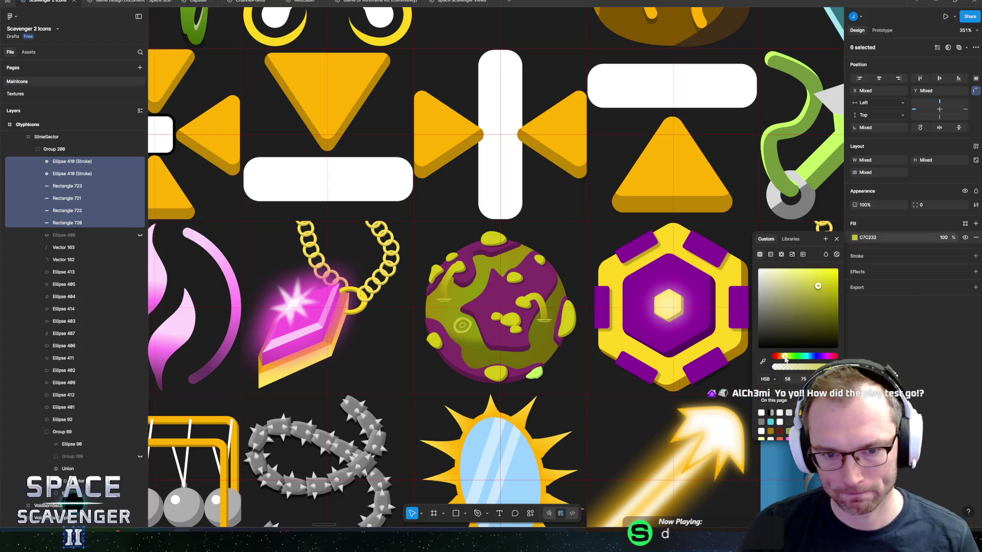
pyautogui.moveTo(817, 293); pyautogui.dragTo(824, 295)
pyautogui.press('Escape')
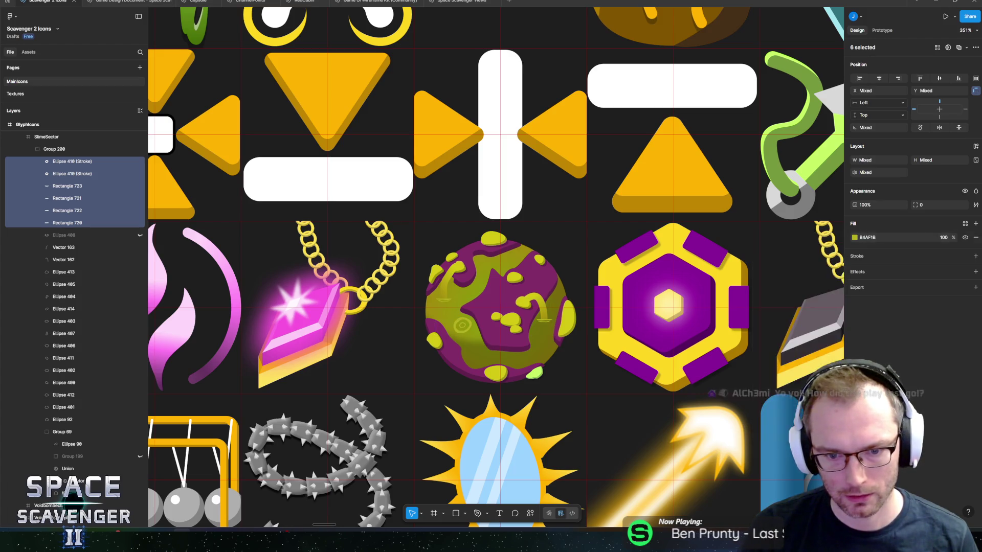
pyautogui.scroll(-10, 549, 311)
pyautogui.click(236, 310)
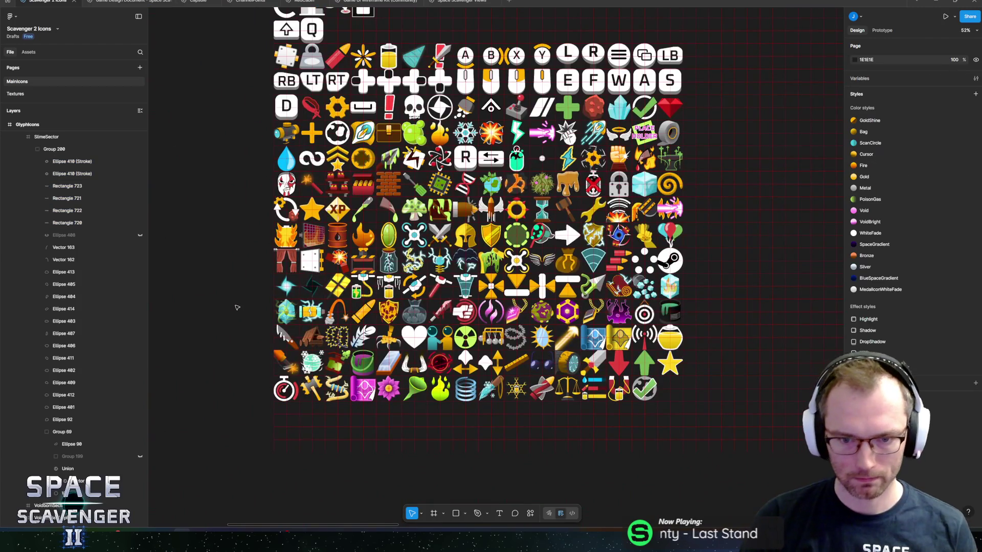
# On planet Group 200, darken the D2C814 yellow-green slime colour to about BEC017
pyautogui.scroll(8, 541, 304)
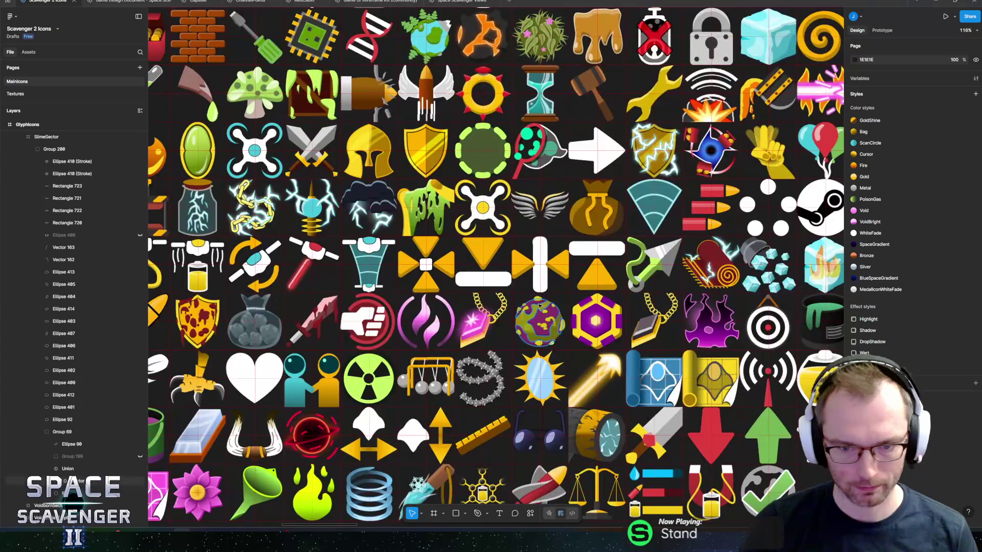
pyautogui.click(99, 321)
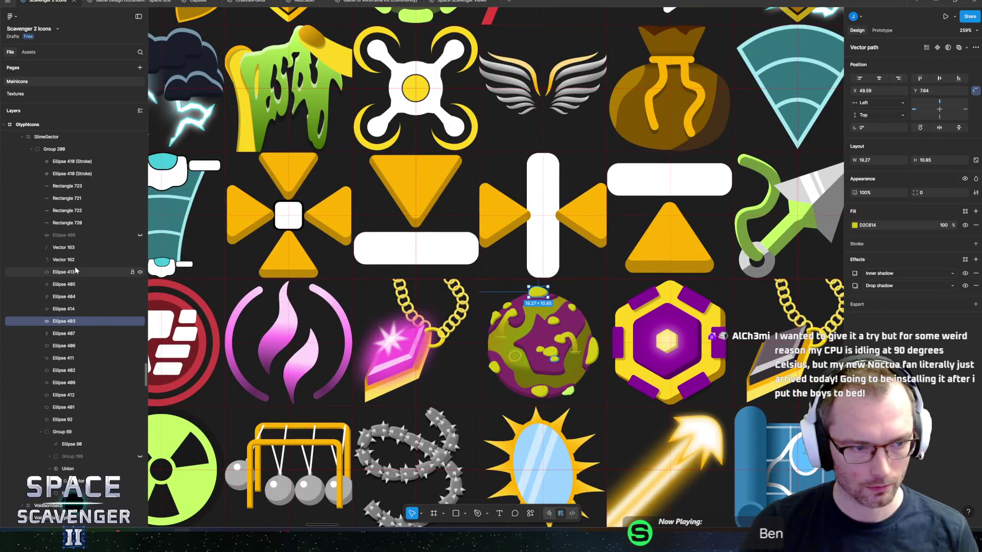
pyautogui.click(54, 151)
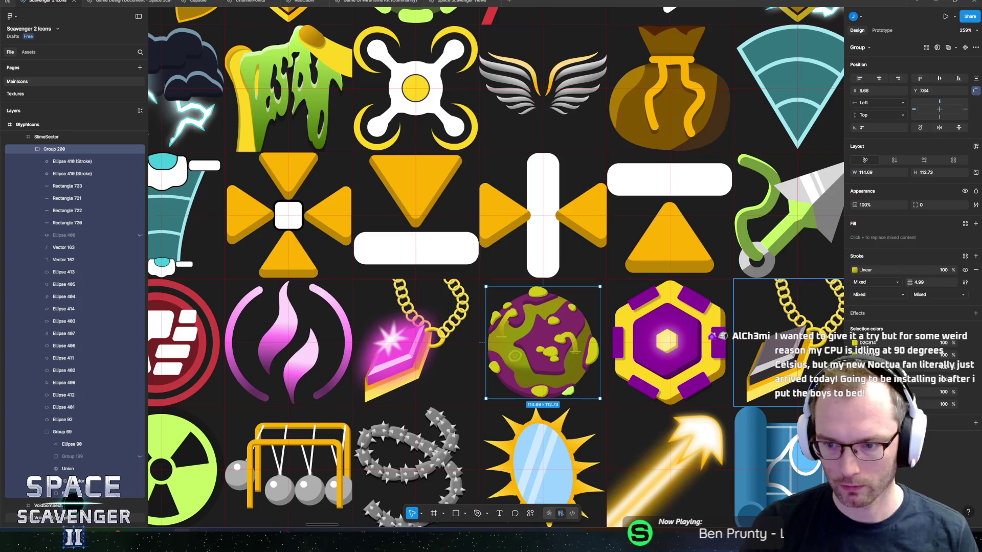
pyautogui.click(854, 343)
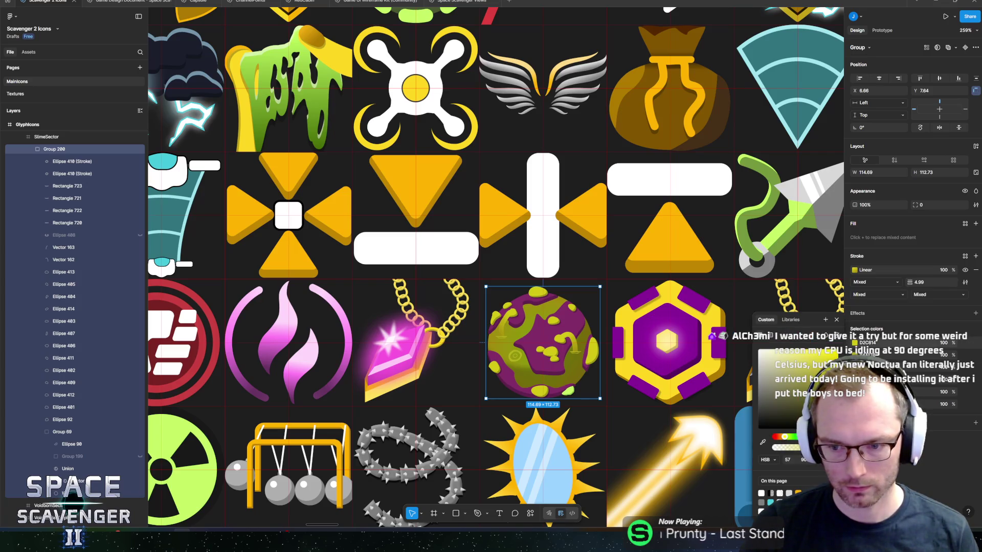
pyautogui.moveTo(784, 438); pyautogui.dragTo(787, 439)
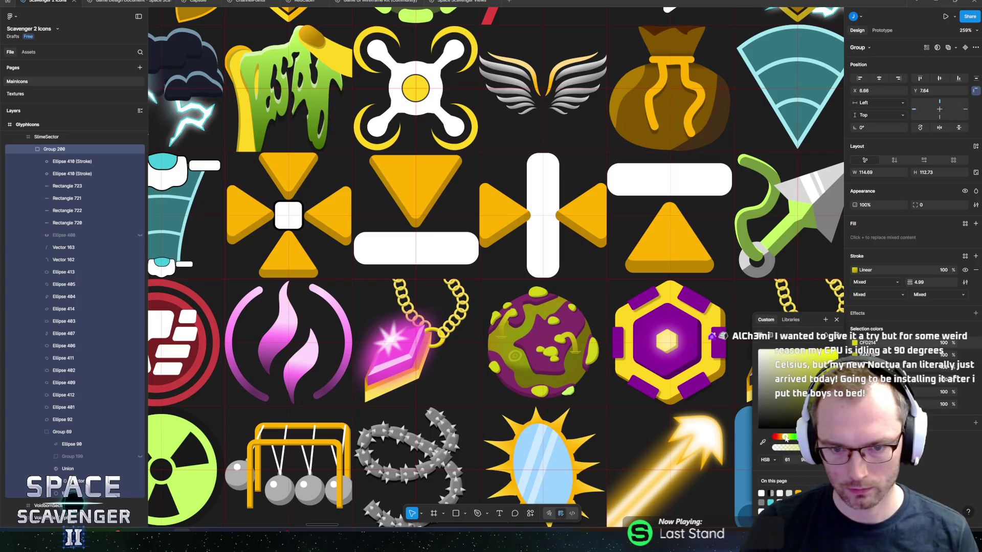
pyautogui.moveTo(833, 365); pyautogui.dragTo(831, 370)
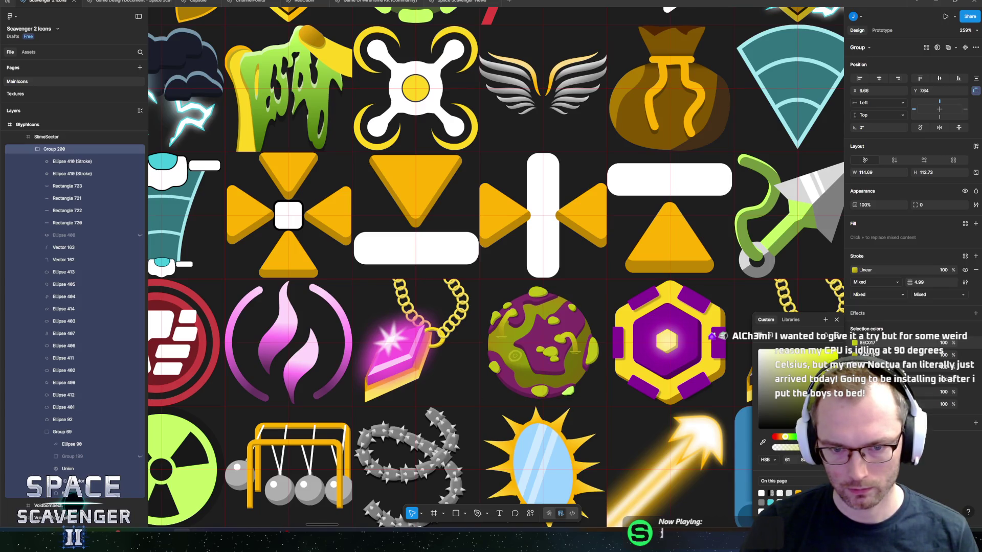
# Check the recoloured planet icon on the sheet, then select the whole Glyphicons sheet frame
pyautogui.scroll(-10, 497, 394)
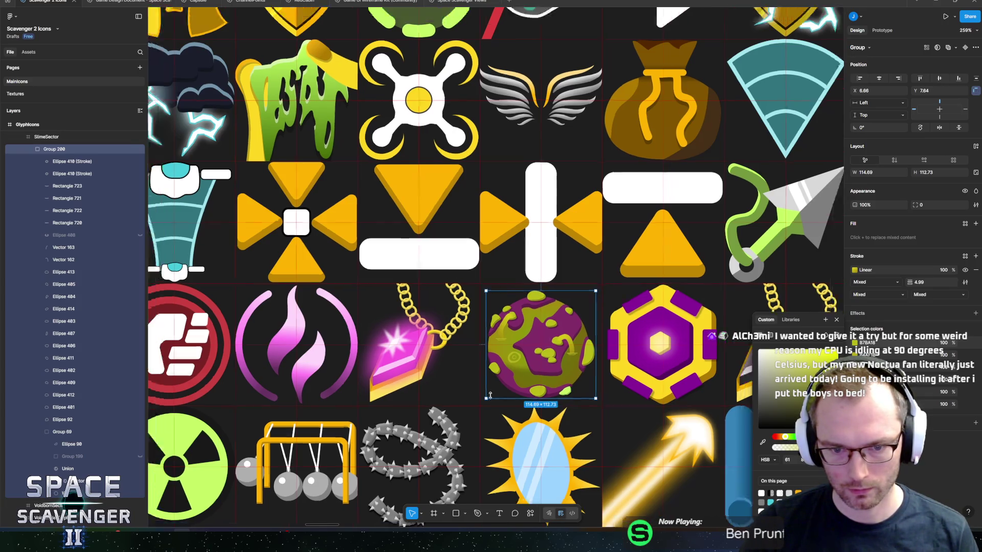
pyautogui.click(226, 359)
pyautogui.scroll(-3, 225, 359)
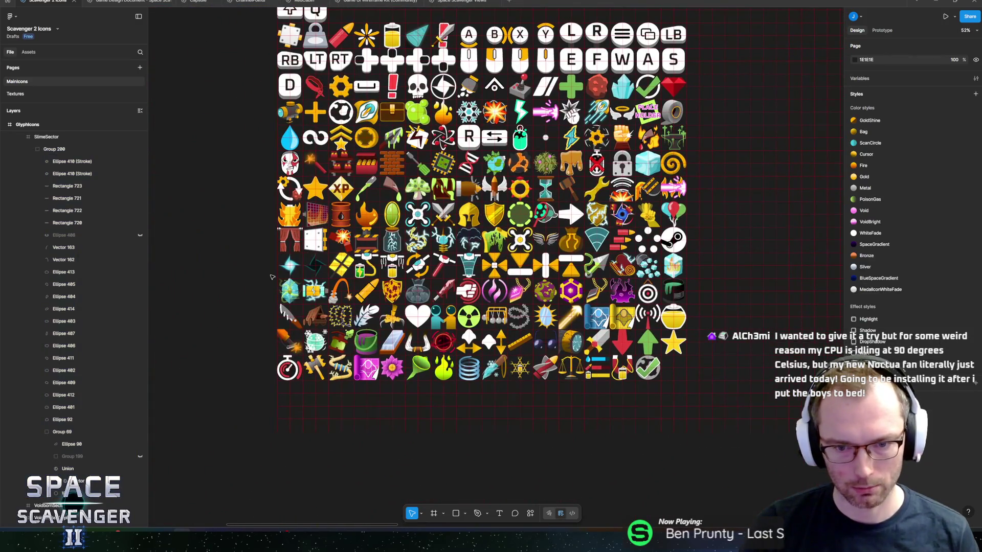
pyautogui.click(545, 290)
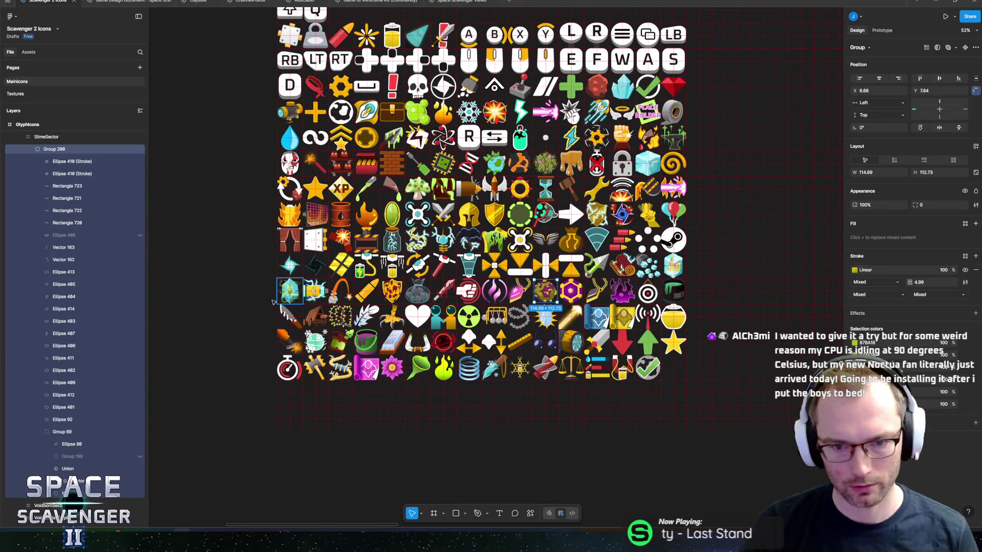
pyautogui.click(215, 290)
pyautogui.scroll(-5, 228, 276)
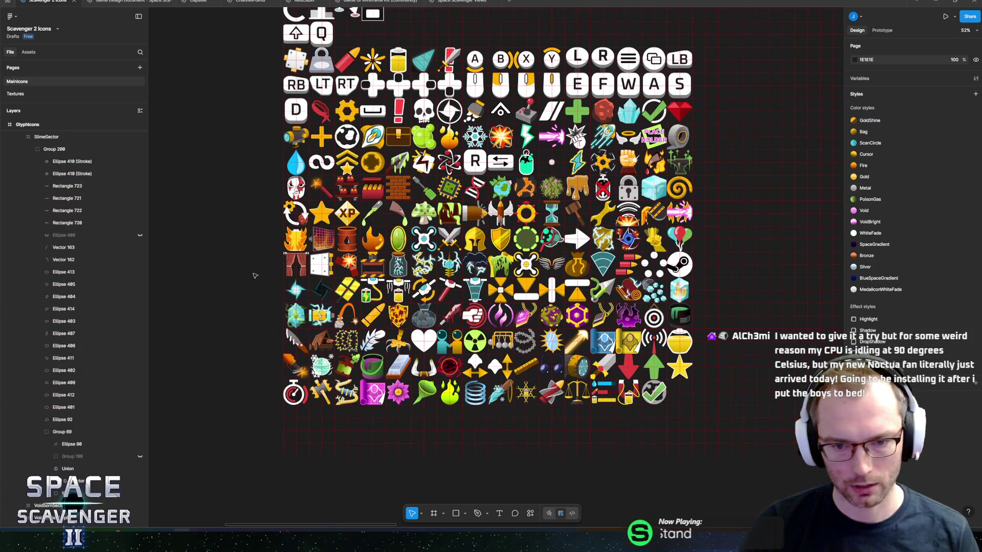
pyautogui.scroll(5, 243, 218)
pyautogui.click(307, 68)
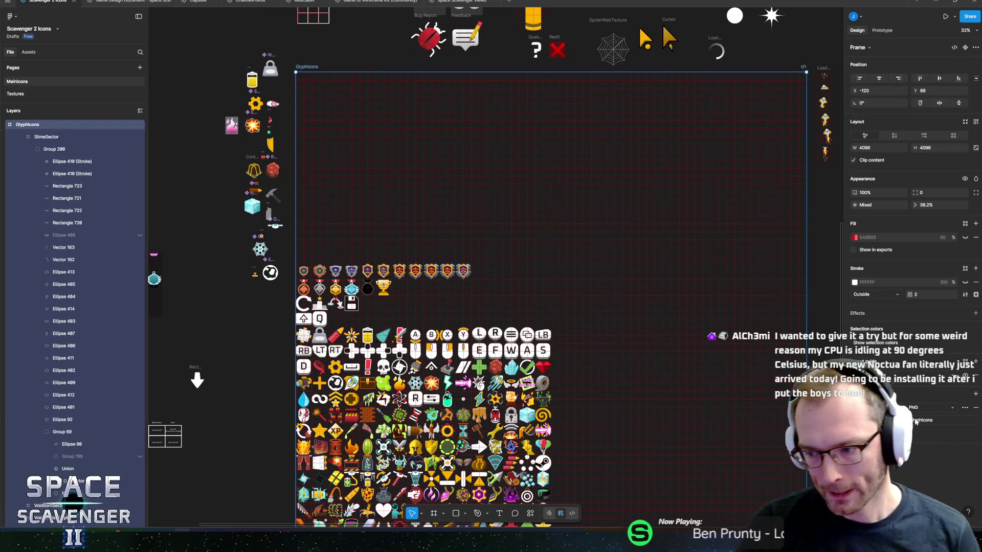
# Export the Glyphicons sheet as GlyphIcons.png into the Figma folder, replacing the existing file
pyautogui.click(915, 420)
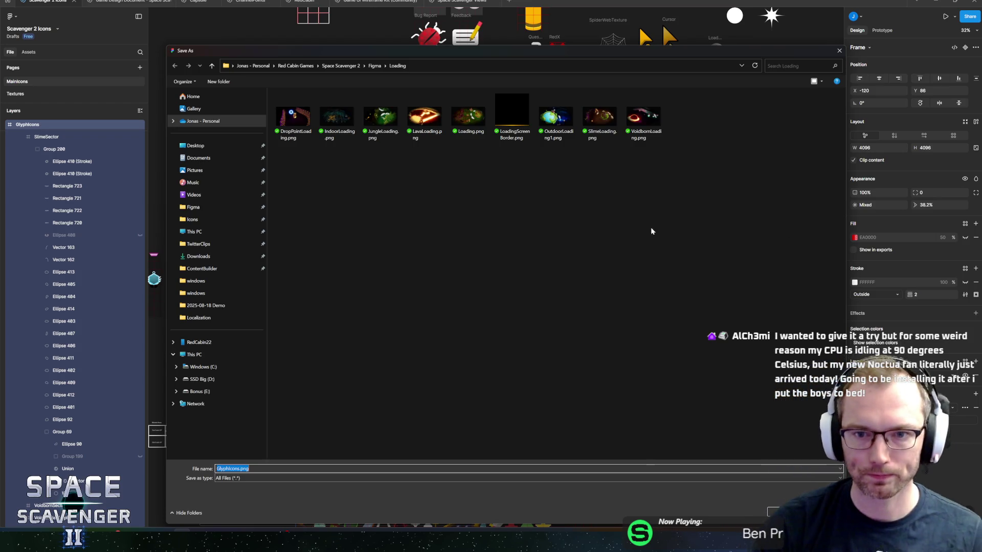
pyautogui.click(374, 66)
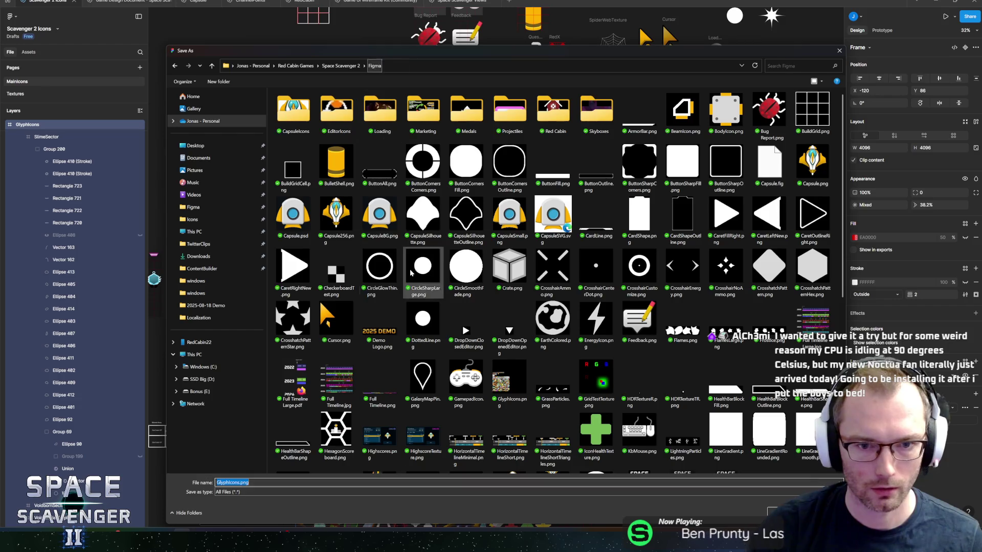
pyautogui.press('Return')
pyautogui.click(509, 265)
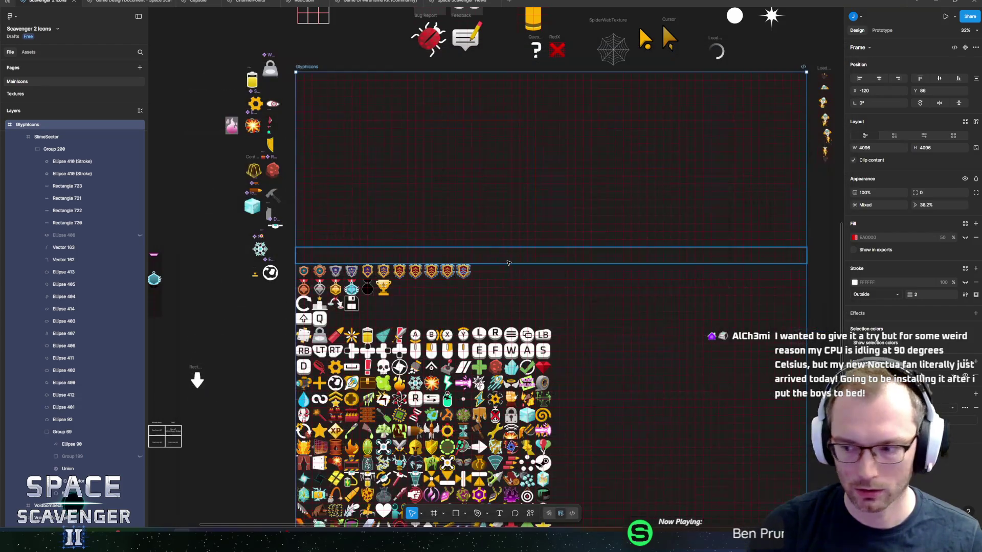
pyautogui.hotkey('ctrl', 'Up')
pyautogui.press('Escape')
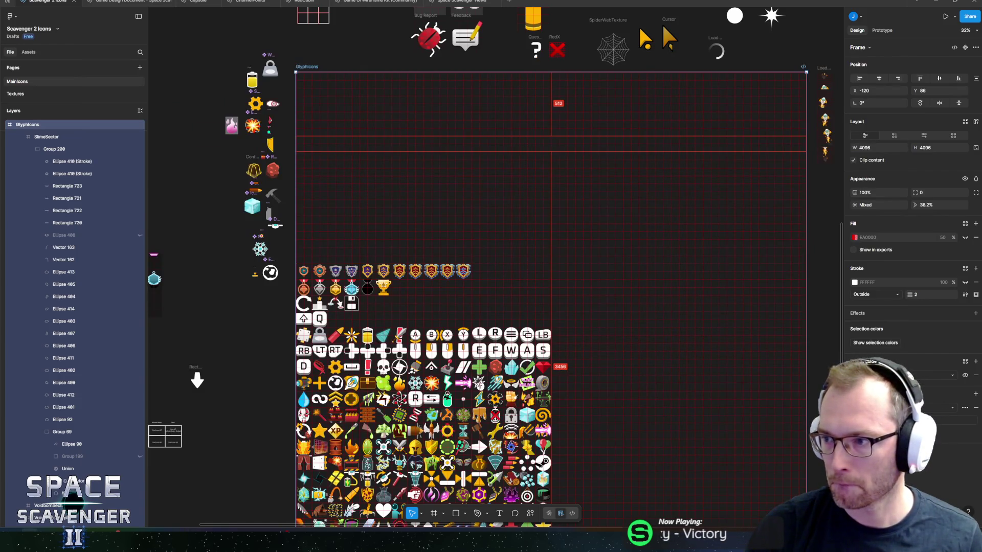
pyautogui.hotkey('ctrl', 'Up')
pyautogui.press('Escape')
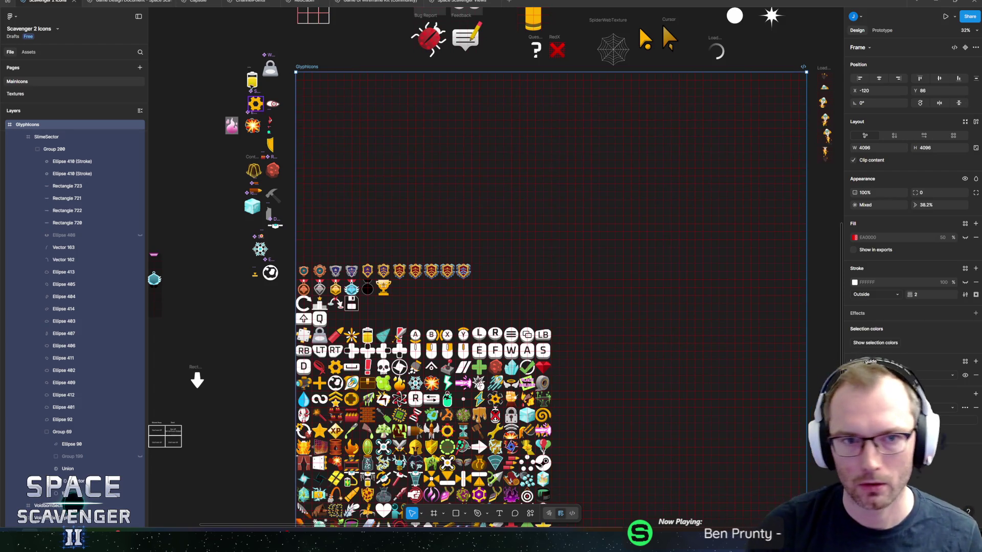
pyautogui.scroll(3, 292, 318)
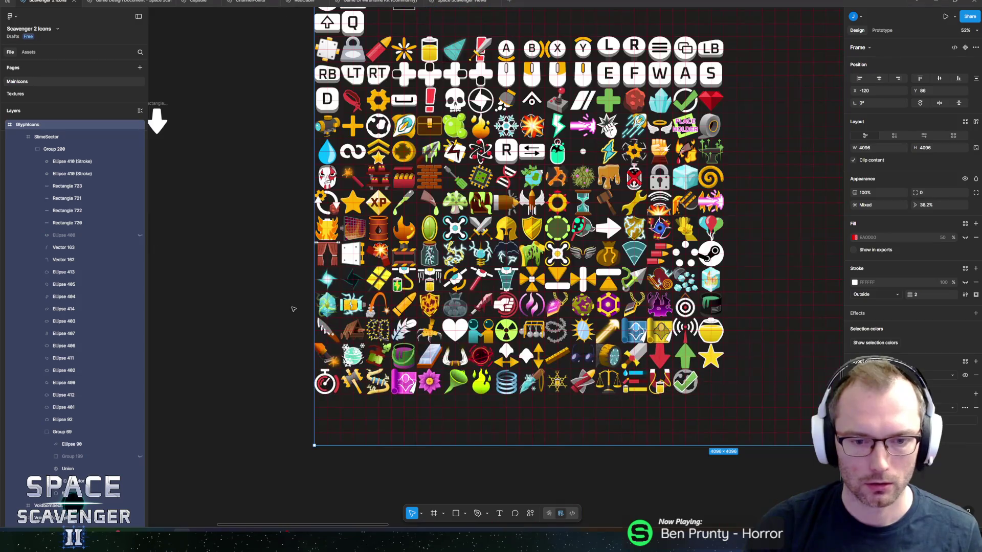
# Deselect the icon sheet frame, look over the icon grid, and switch to the Unity editor
pyautogui.hscroll(3, 292, 317)
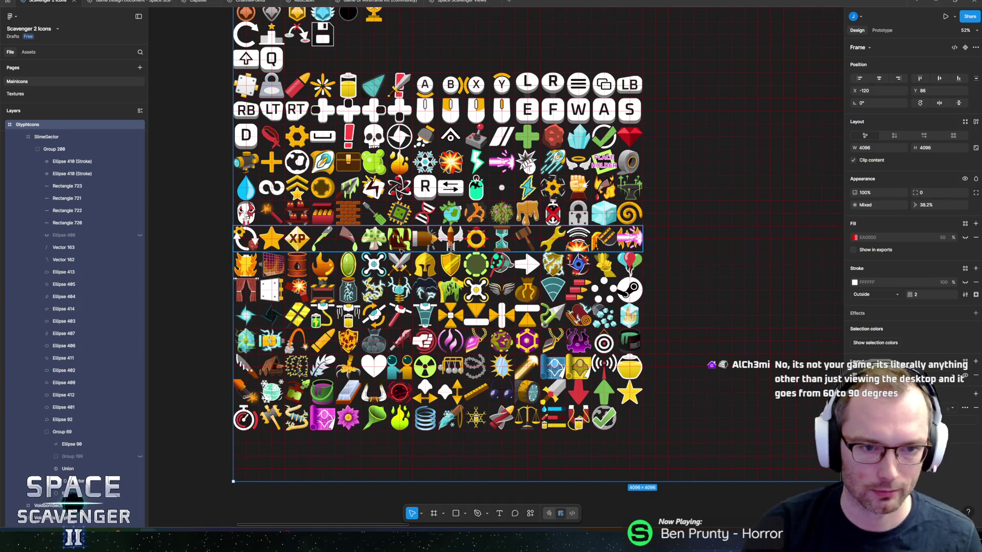
pyautogui.click(206, 241)
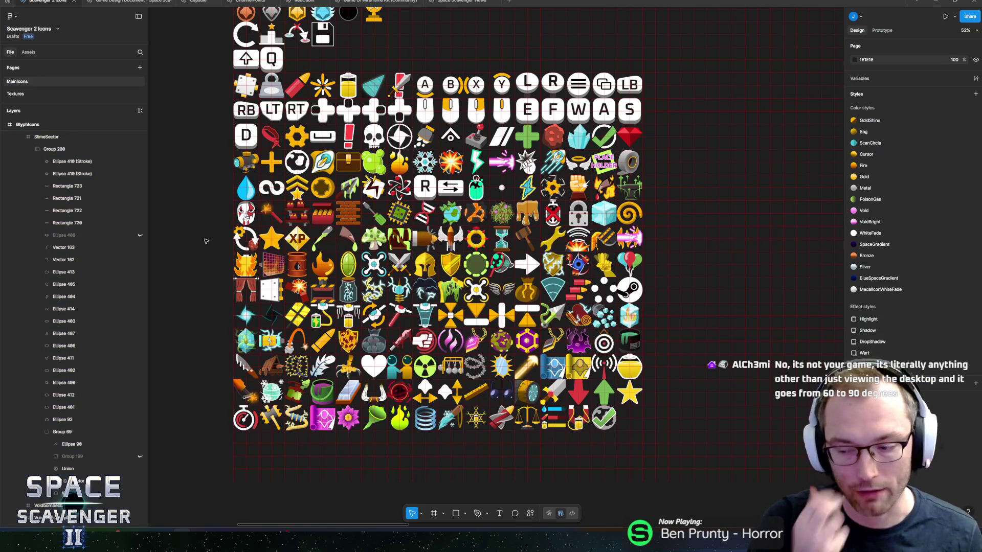
pyautogui.scroll(-3, 231, 240)
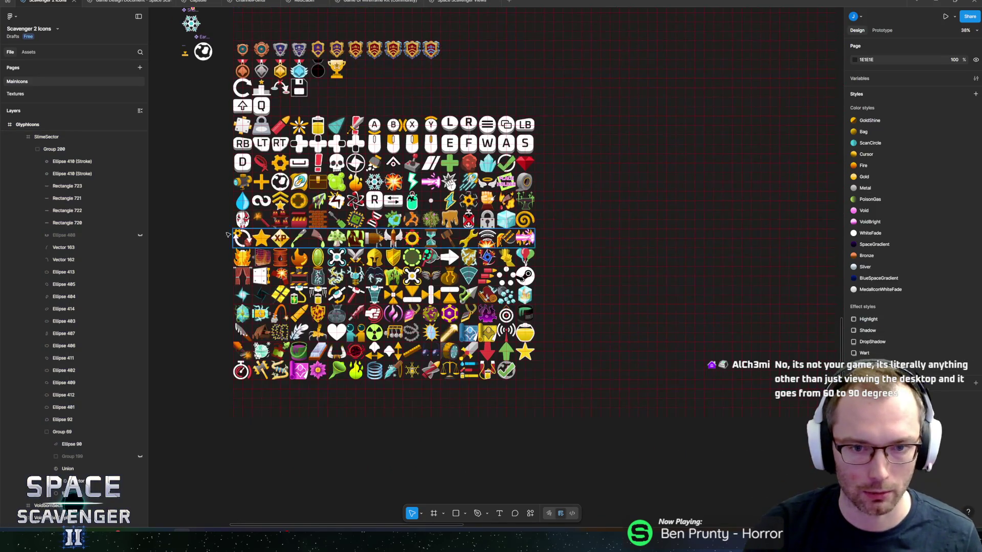
pyautogui.hscroll(-2, 268, 250)
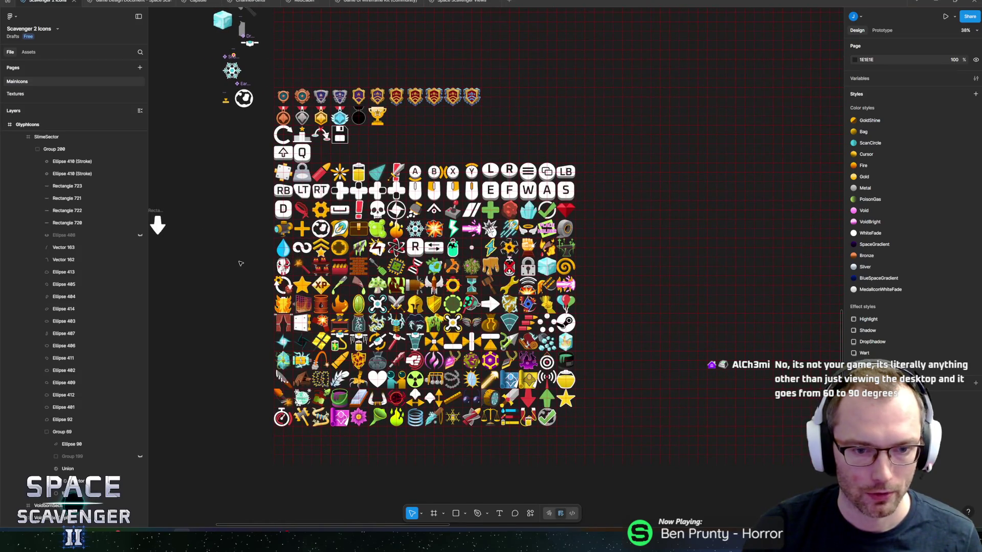
pyautogui.scroll(3, 238, 263)
pyautogui.scroll(-5, 190, 251)
pyautogui.scroll(2, 199, 184)
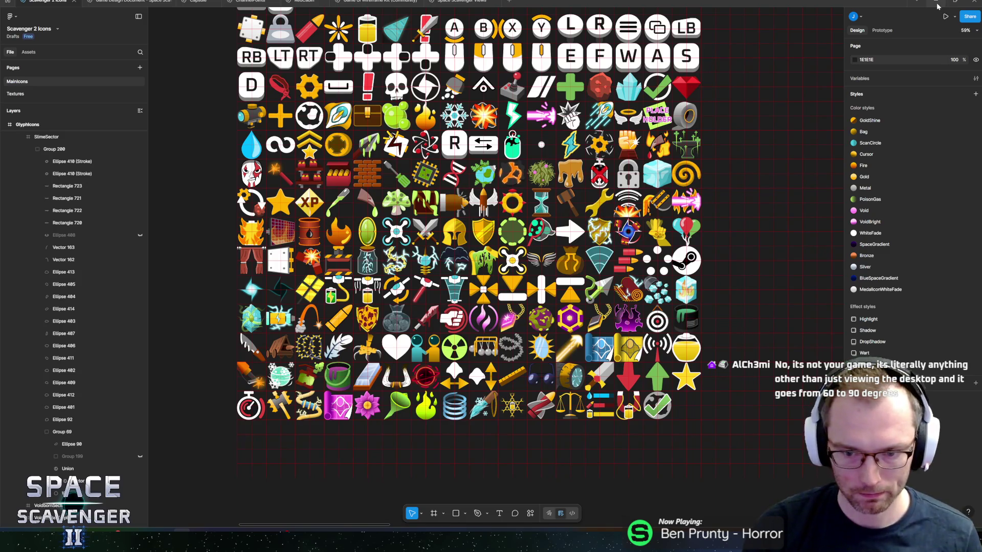
pyautogui.hotkey('alt', 'Tab')
pyautogui.click(660, 118)
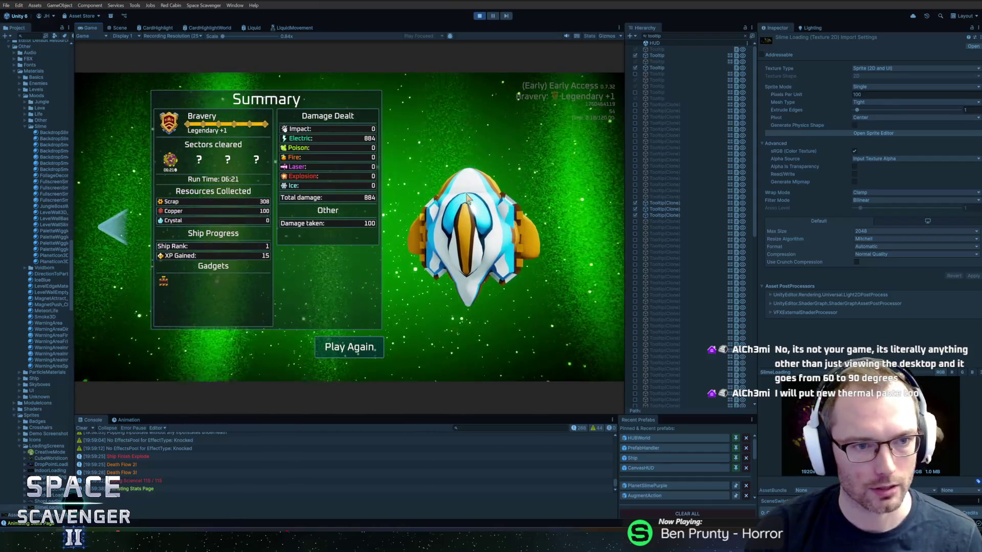
# From the run results choose Play Again, start the Gauntlet Run, and accept the Bravery Challenges to warp in
pyautogui.press('Left')
pyautogui.press('Left')
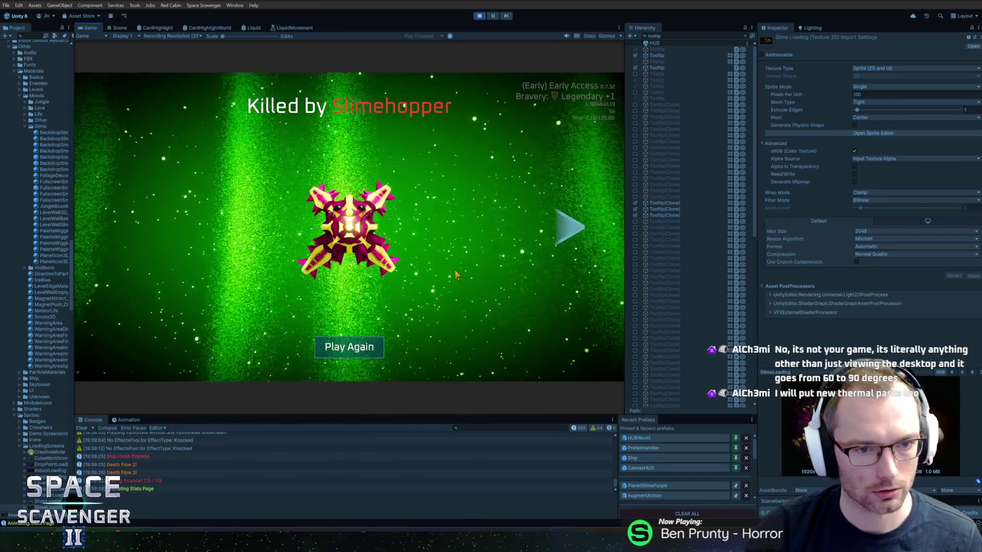
pyautogui.press('Right')
pyautogui.click(358, 347)
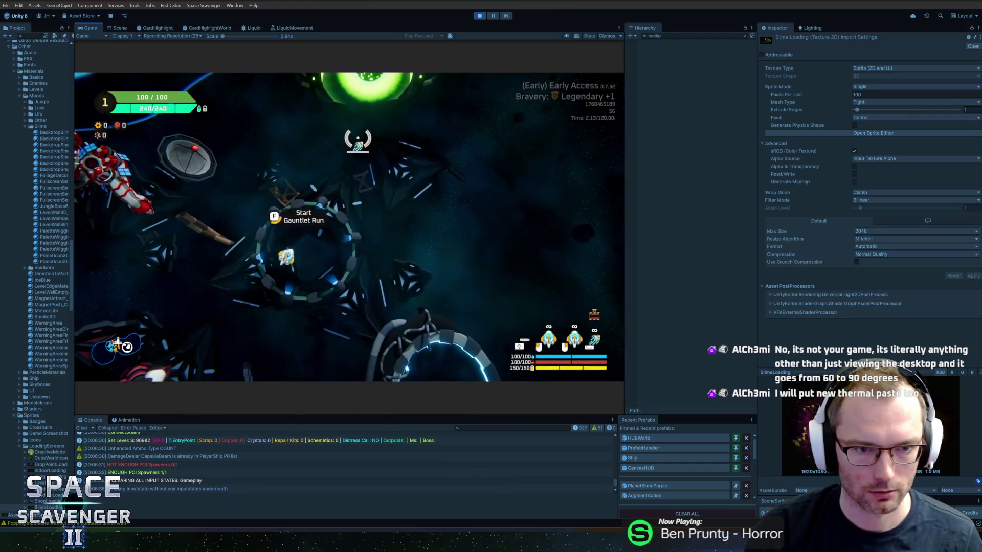
pyautogui.press('f')
pyautogui.click(451, 290)
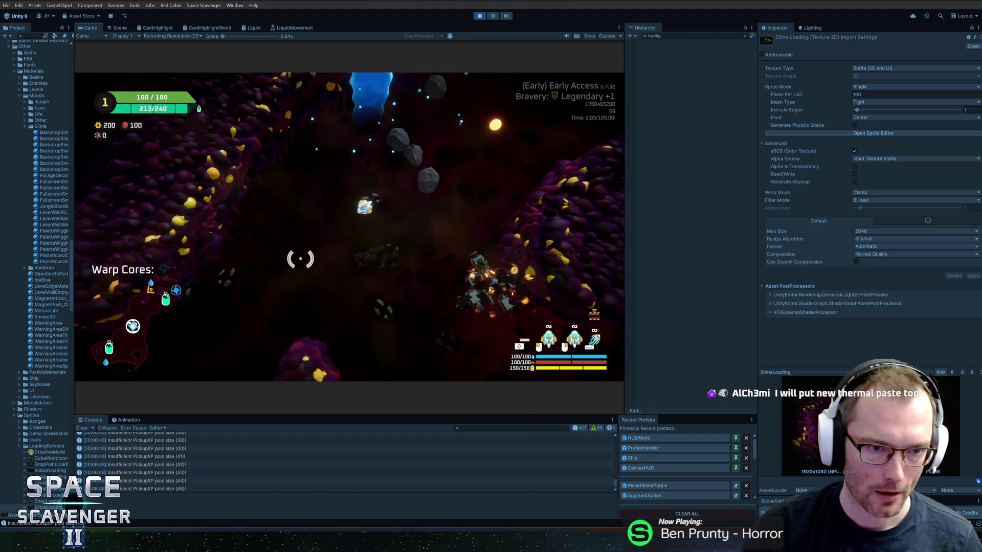
pyautogui.hotkey('alt', 'Tab')
pyautogui.hotkey('alt', 'Tab')
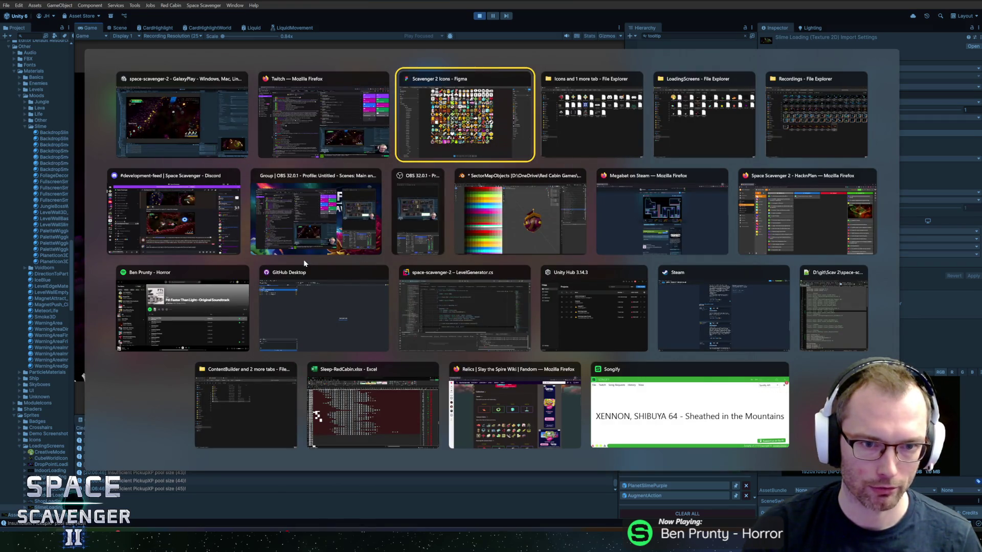
# Save the current Blender file and open SectorObjects.blend from recent files
pyautogui.click(536, 235)
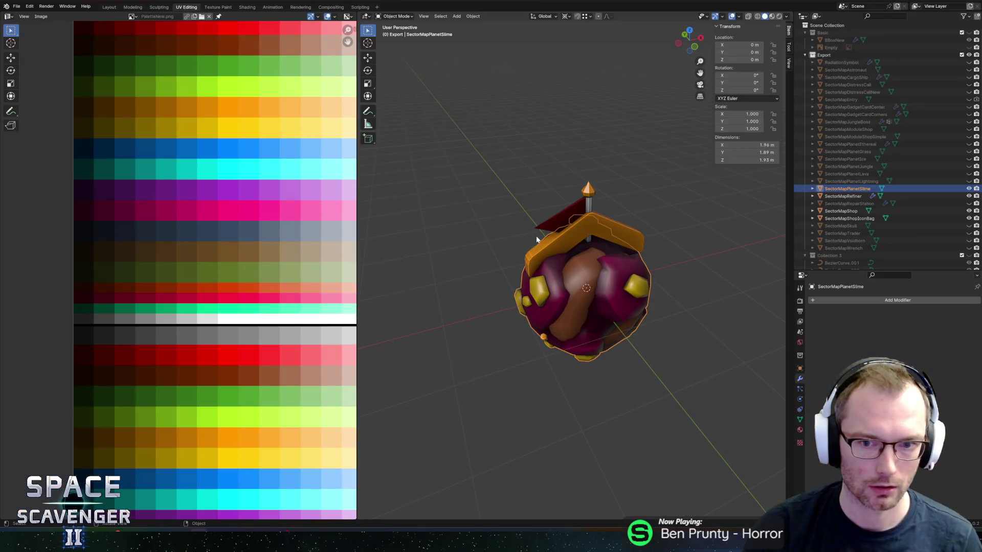
pyautogui.hotkey('ctrl', 's')
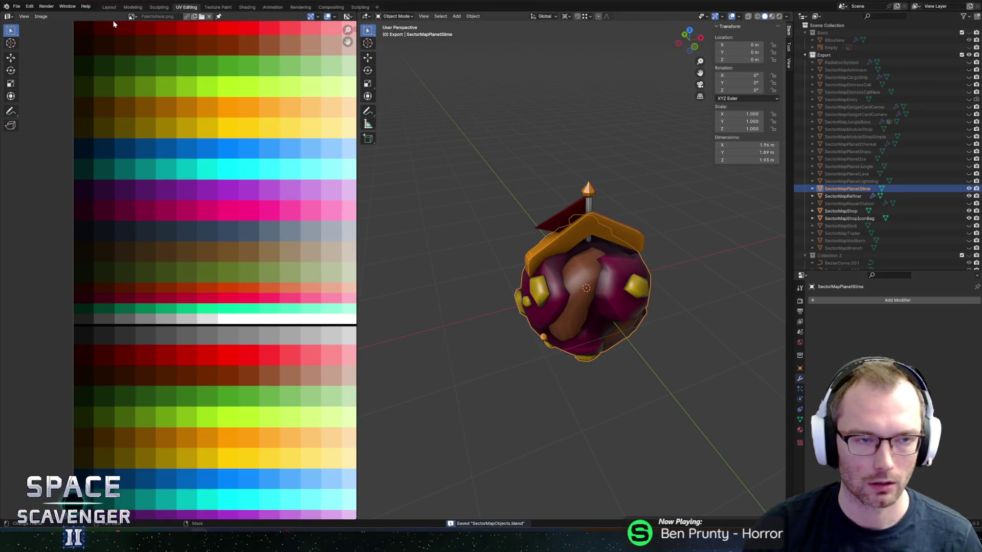
pyautogui.click(18, 7)
pyautogui.moveTo(46, 30)
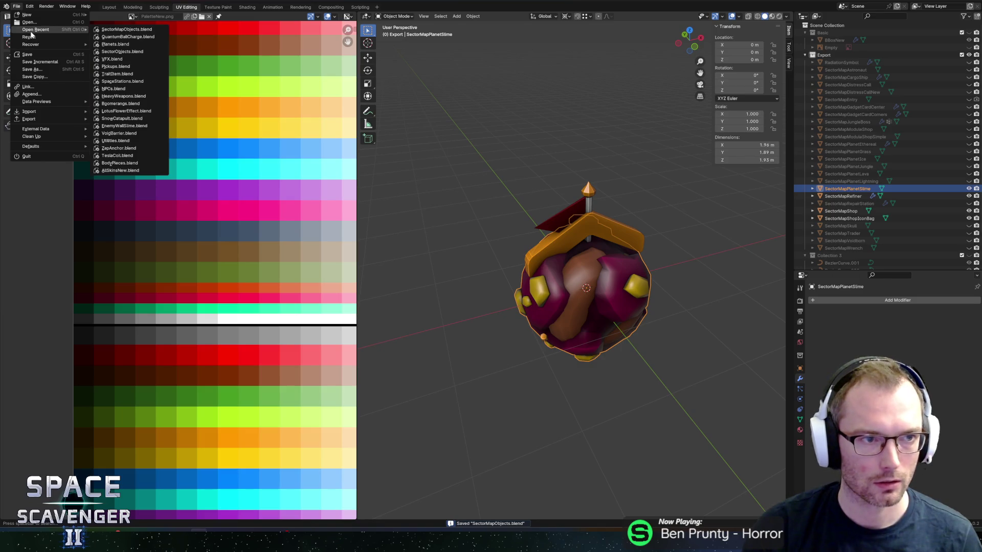
pyautogui.click(140, 53)
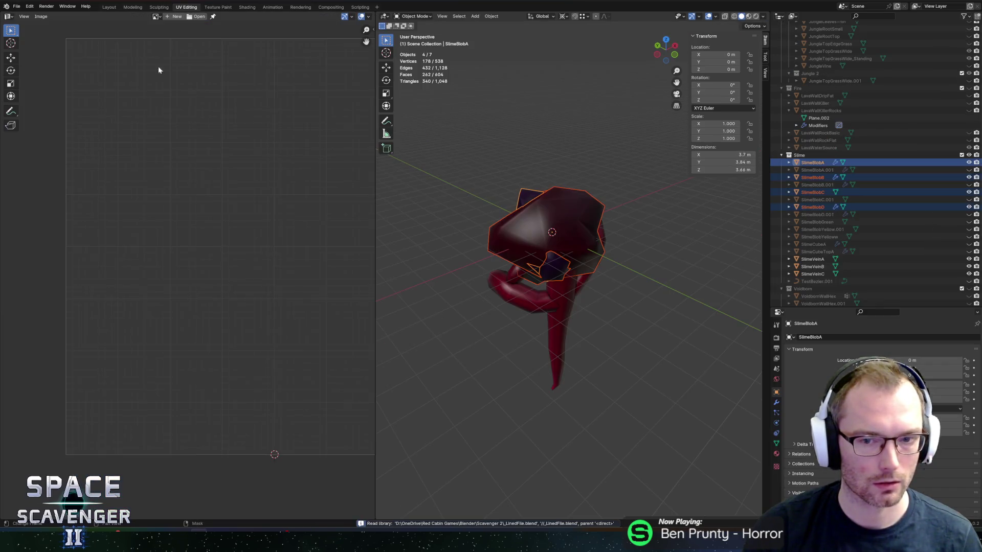
# Recolour SlimeVeinA yellow by moving its UVs onto a yellow swatch of PaletteNew.png
pyautogui.click(563, 335)
pyautogui.press('Tab')
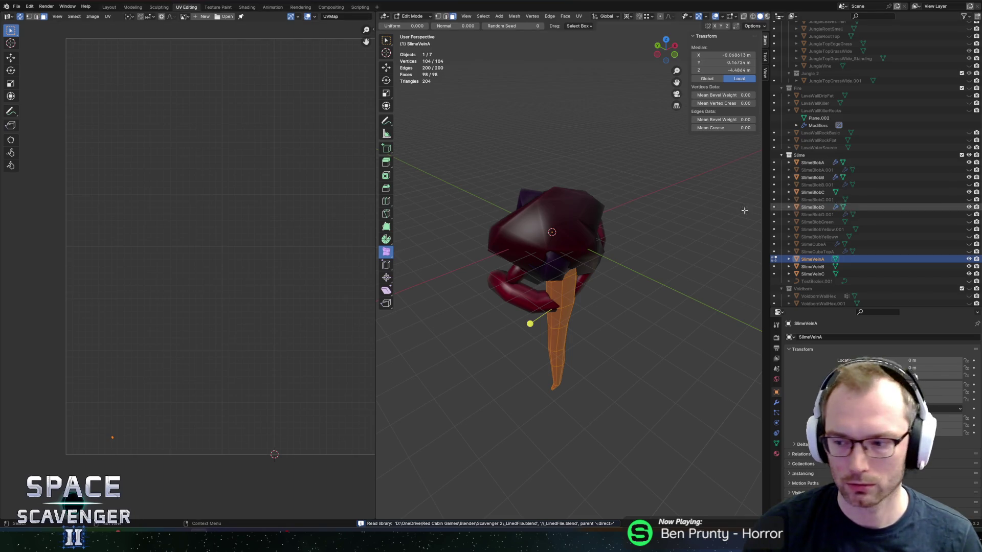
pyautogui.click(182, 18)
pyautogui.click(225, 33)
pyautogui.press('g')
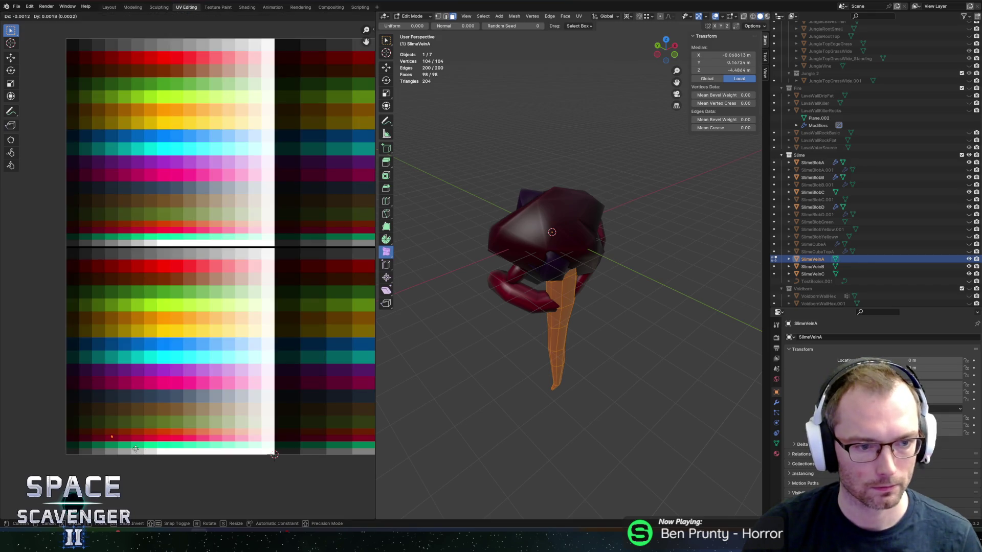
pyautogui.click(171, 347)
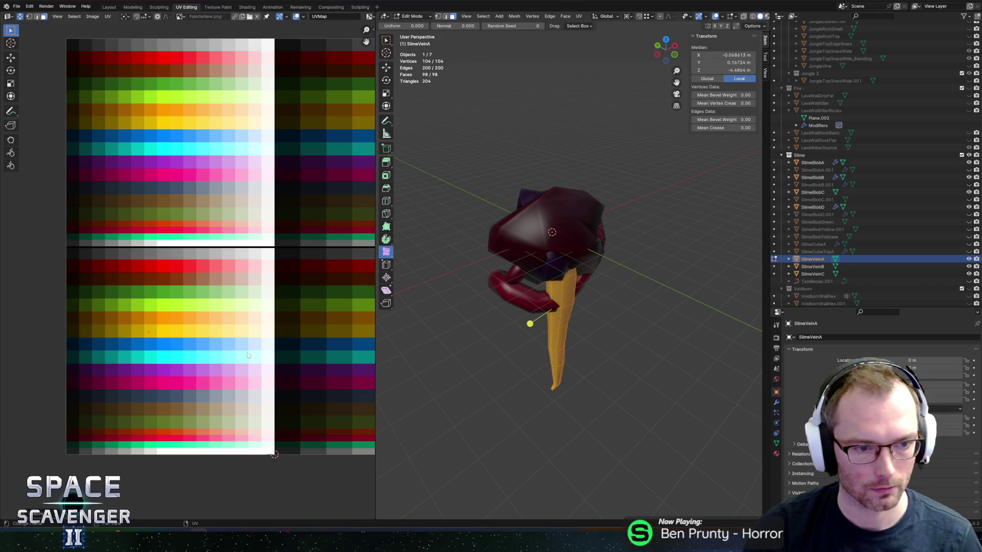
pyautogui.hotkey('ctrl', 'shift', 'e')
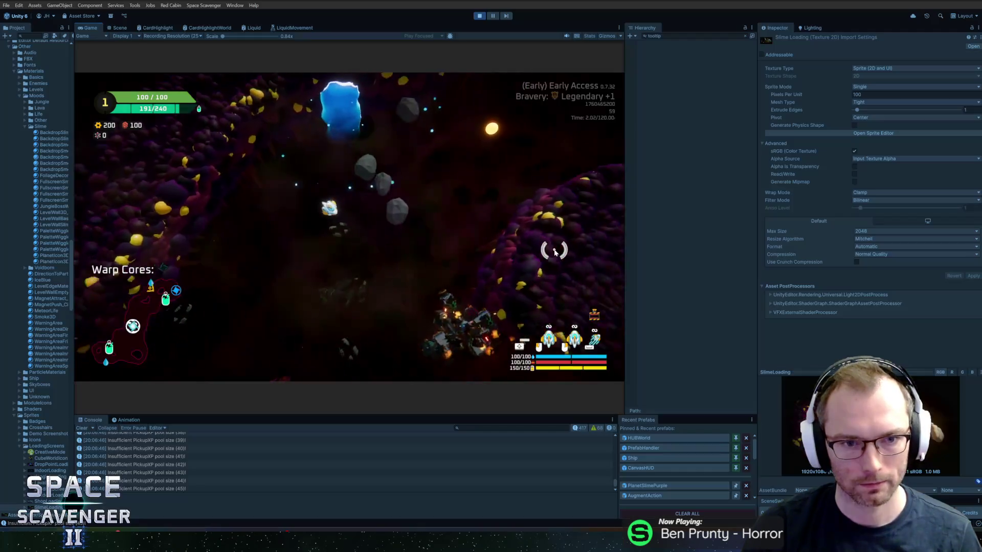
pyautogui.hotkey('alt', 'Tab')
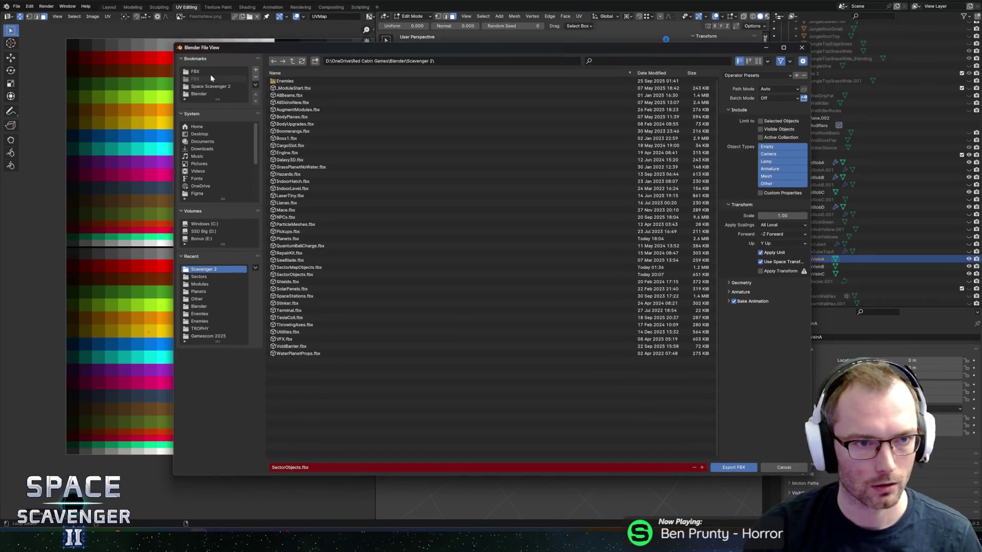
# Export the slime models over SectorObjects.fbx in the Sectors folder, then return to Unity
pyautogui.click(210, 74)
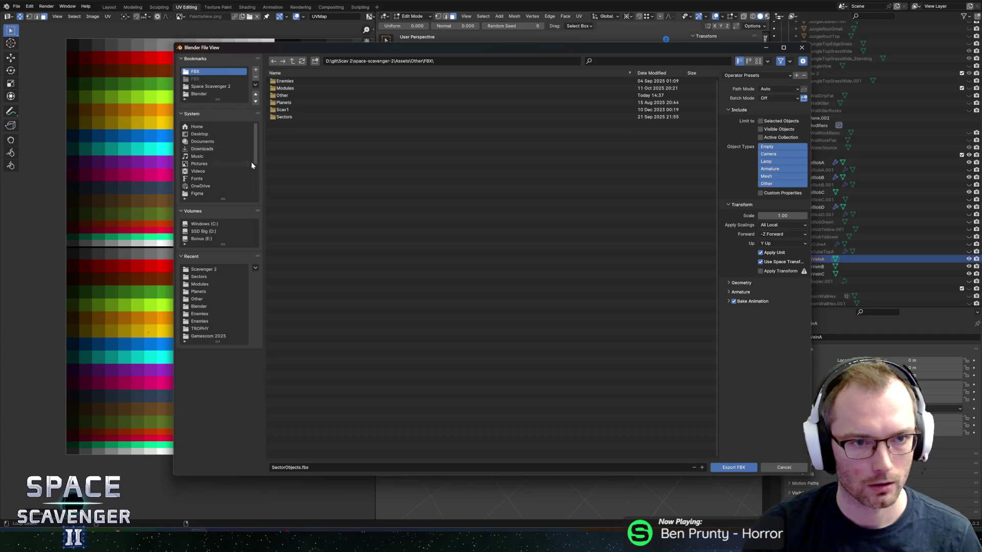
pyautogui.doubleClick(301, 118)
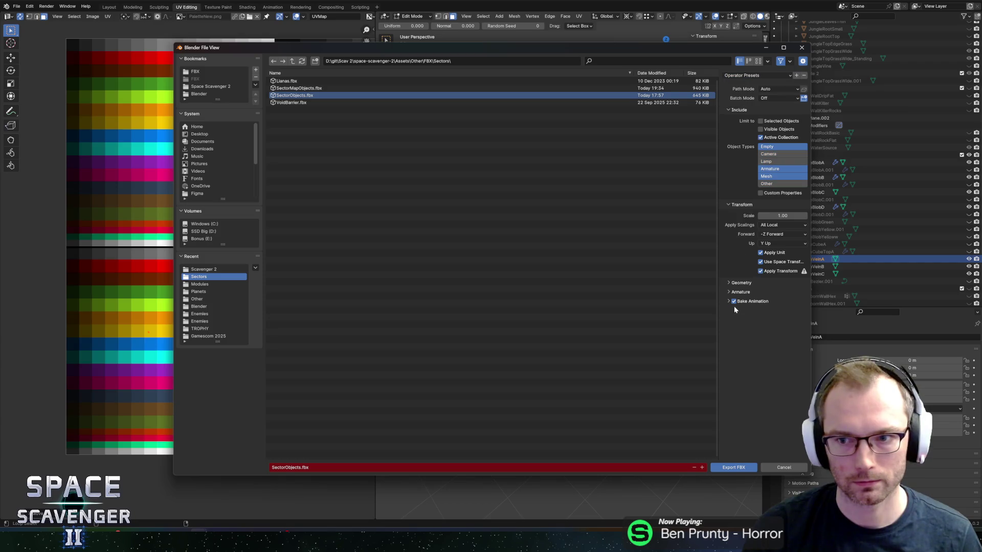
pyautogui.moveTo(676, 51); pyautogui.dragTo(589, 54)
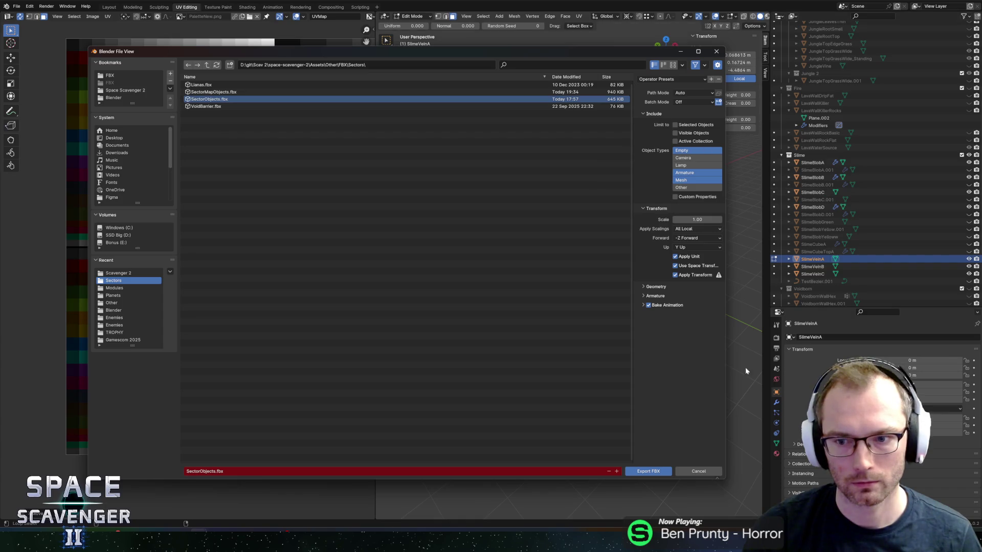
pyautogui.click(648, 471)
pyautogui.hotkey('alt', 'Tab')
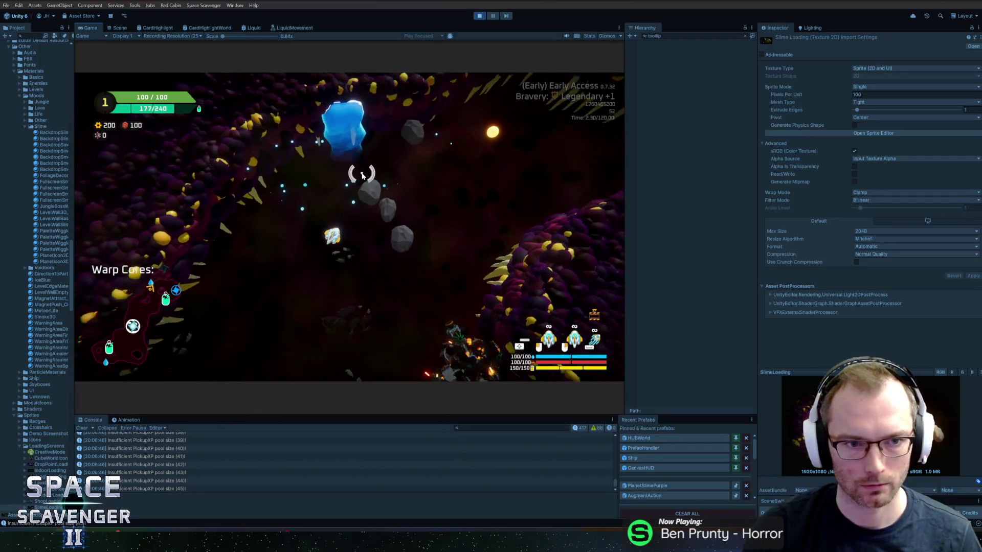